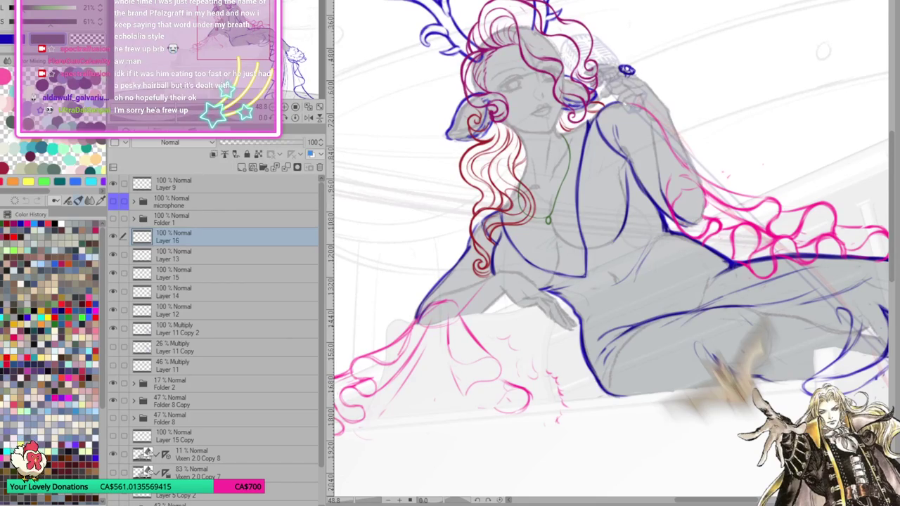
Zoom in on the chest and add a small green ring to a necklace strand's end
scroll(668, 244, "down", 5)
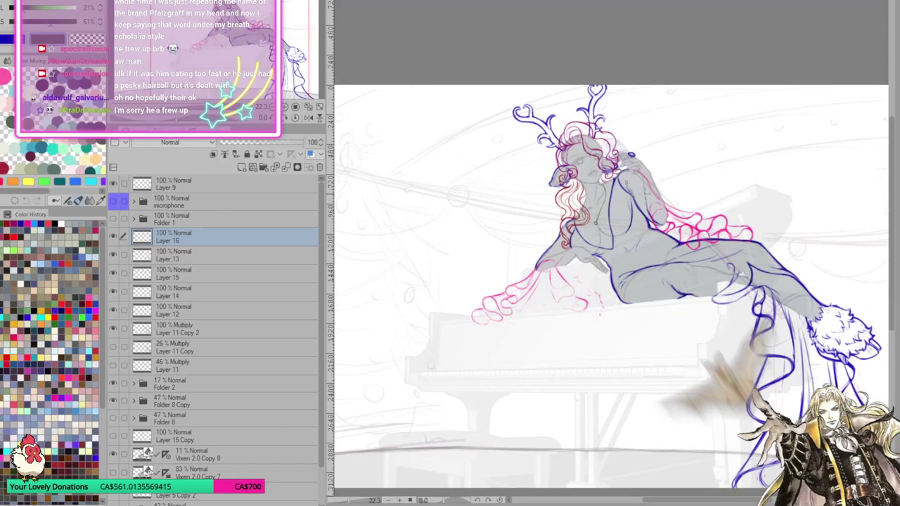
scroll(649, 196, "up", 2)
scroll(627, 146, "up", 1)
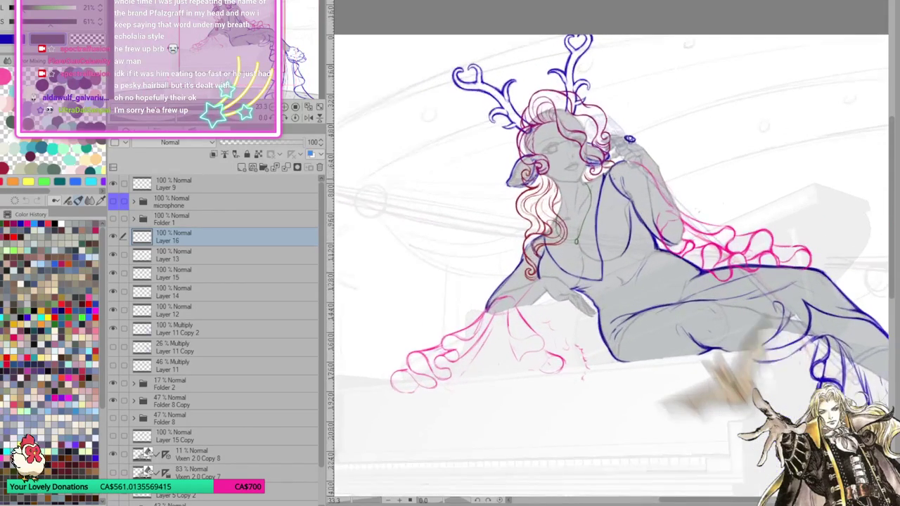
scroll(539, 134, "up", 1)
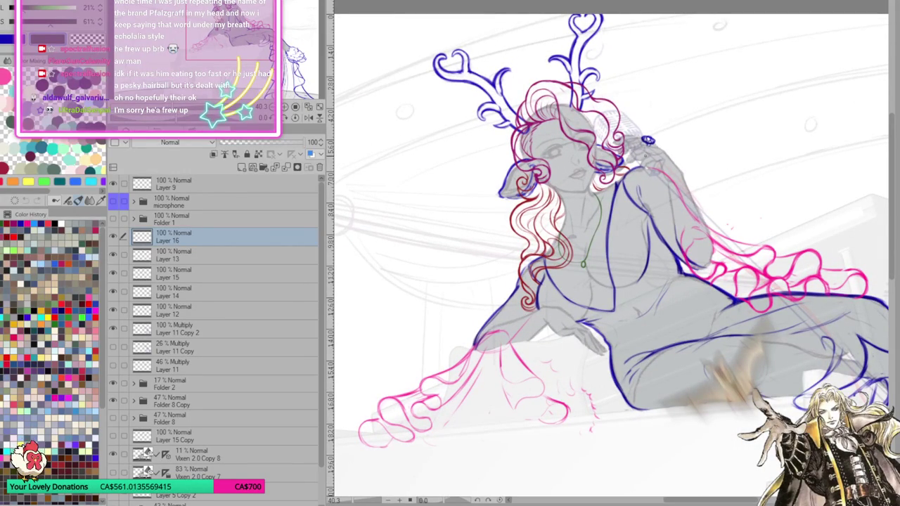
scroll(647, 197, "down", 2)
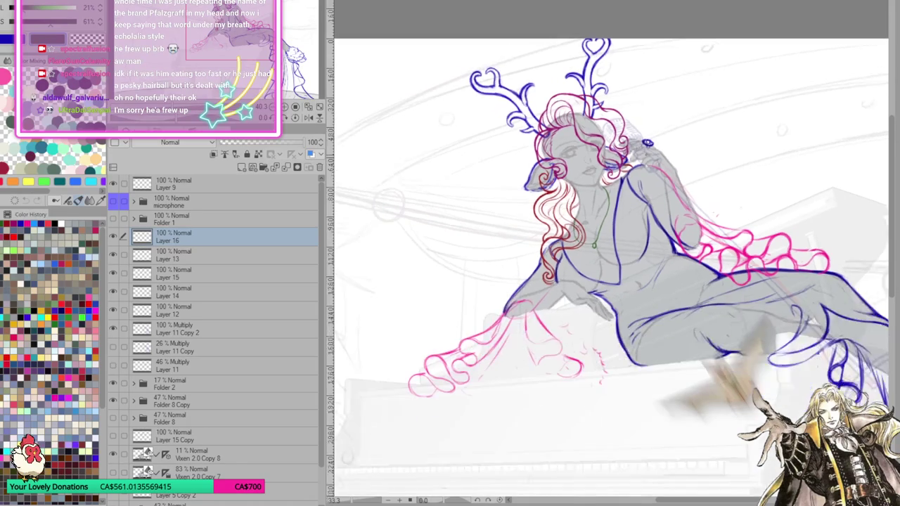
scroll(647, 197, "down", 1)
scroll(648, 196, "up", 3)
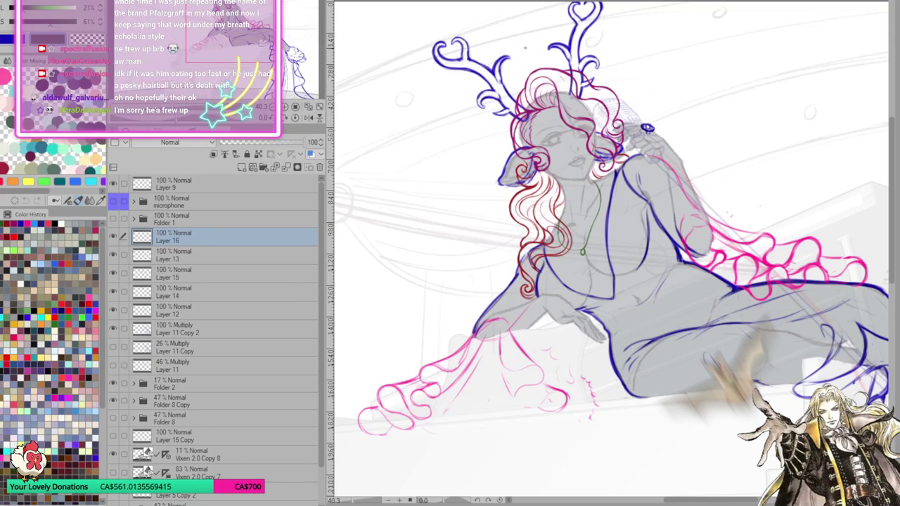
left_click_drag(637, 248, 594, 257)
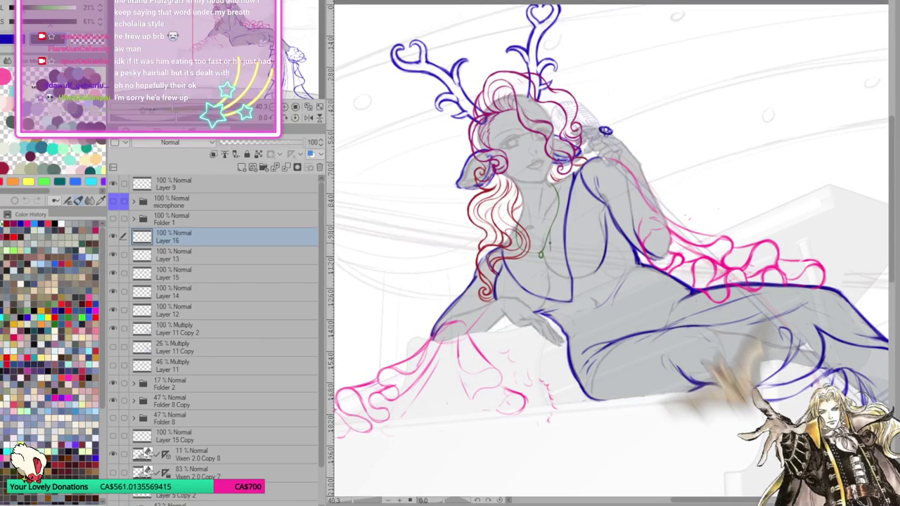
scroll(583, 231, "up", 5)
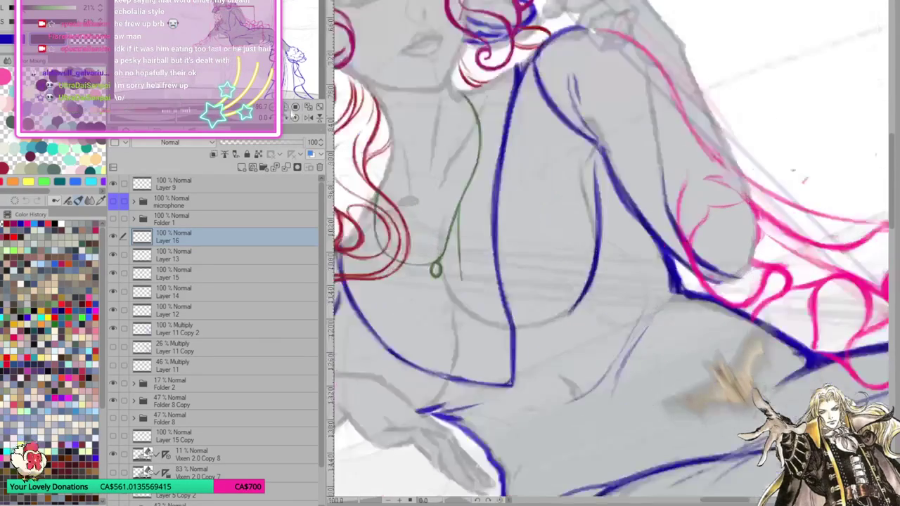
left_click_drag(583, 231, 645, 226)
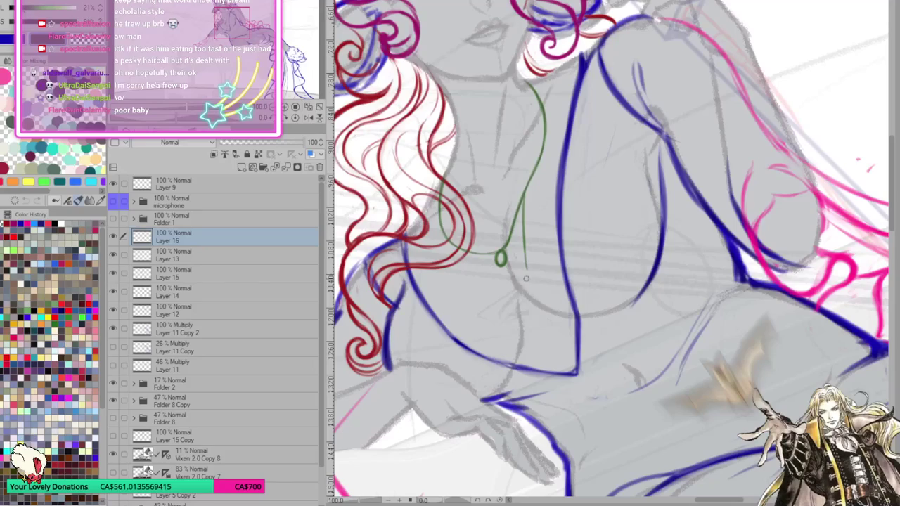
left_click_drag(523, 279, 525, 281)
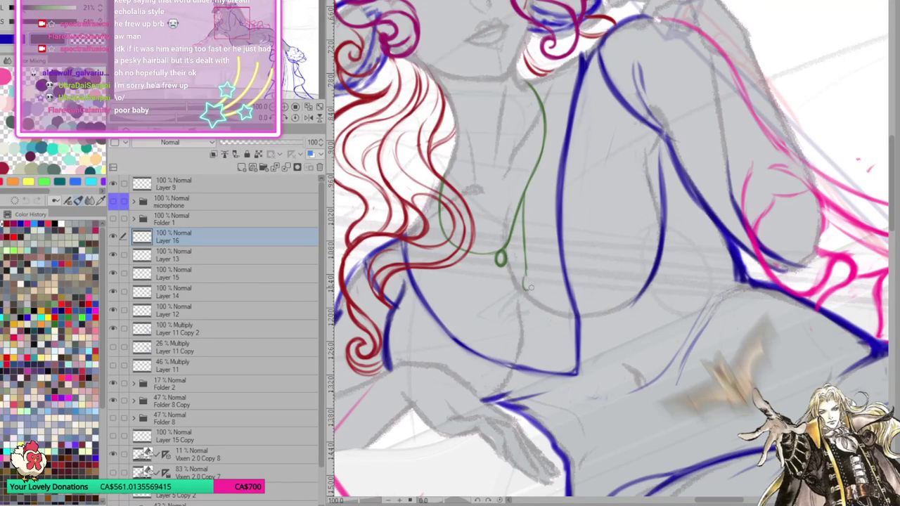
Add a second loop below, erase the misplaced middle loop, and redraw part of the strand and ring
scroll(542, 260, "up", 1)
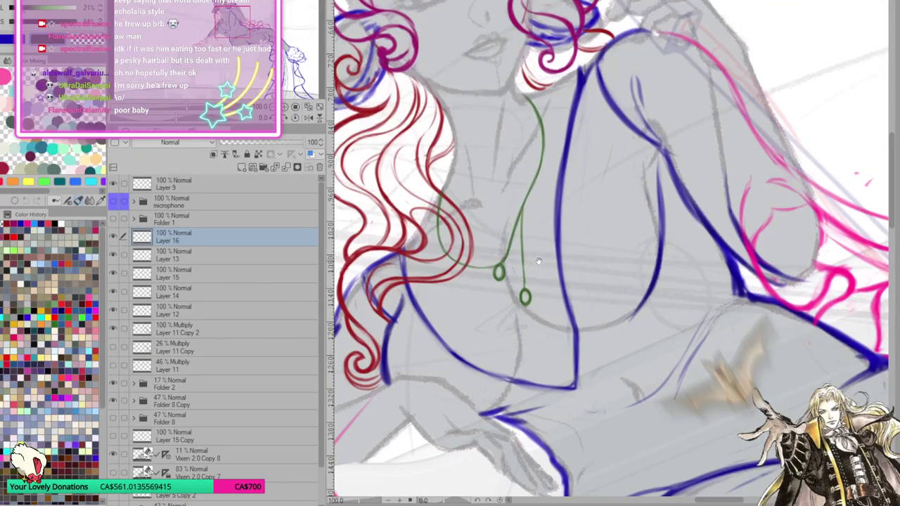
scroll(545, 257, "up", 1)
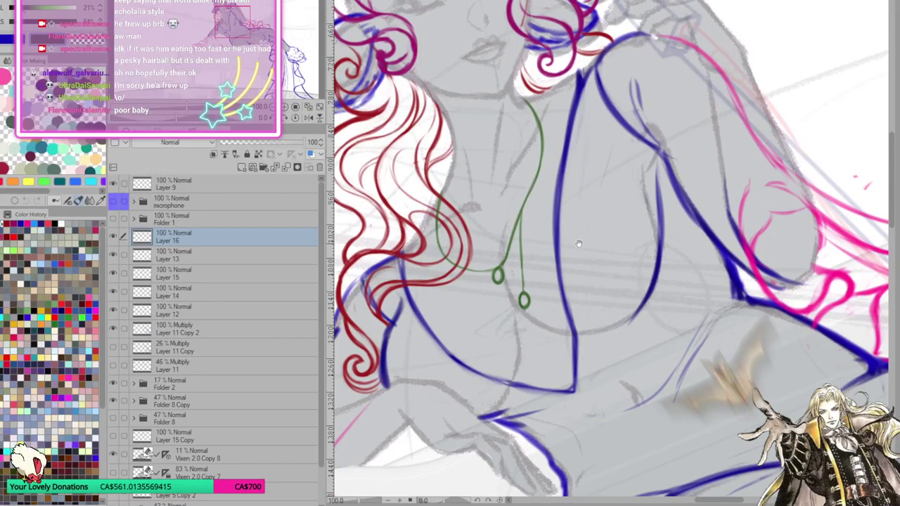
scroll(579, 250, "down", 2)
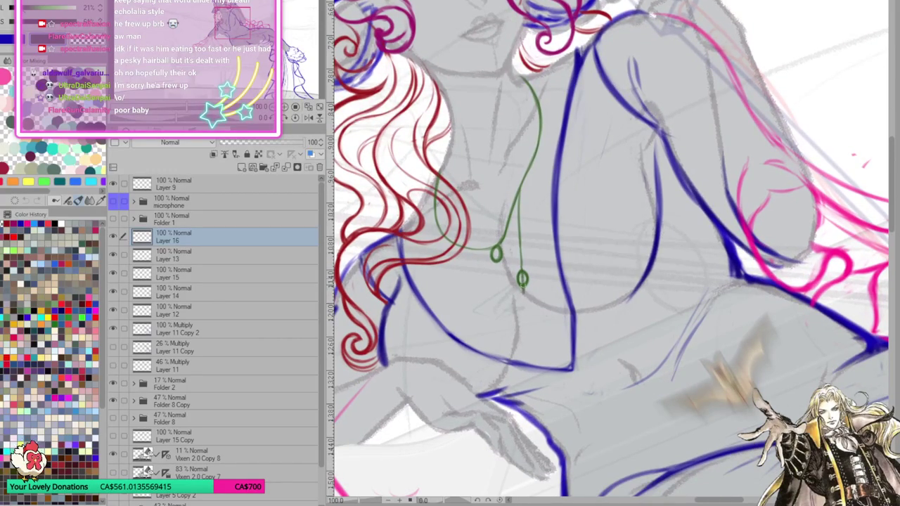
left_click_drag(522, 295, 523, 296)
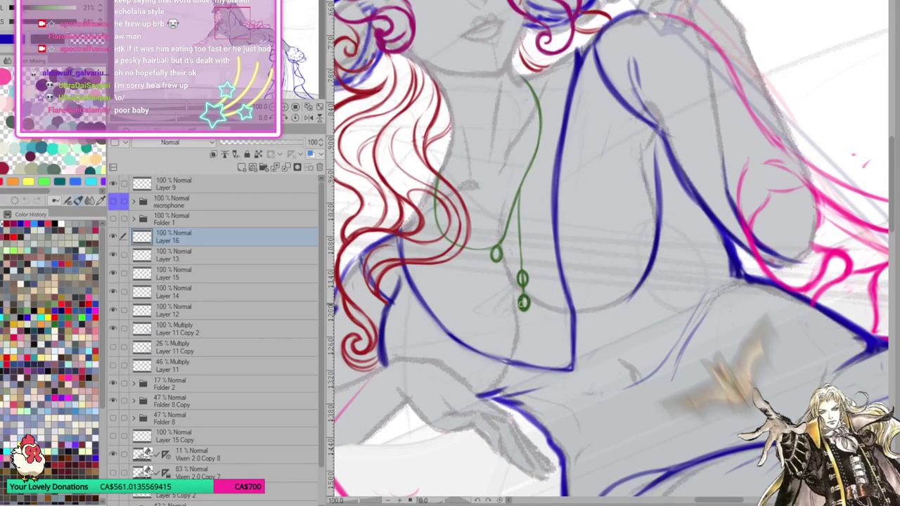
left_click_drag(523, 279, 517, 276)
scroll(526, 173, "up", 1)
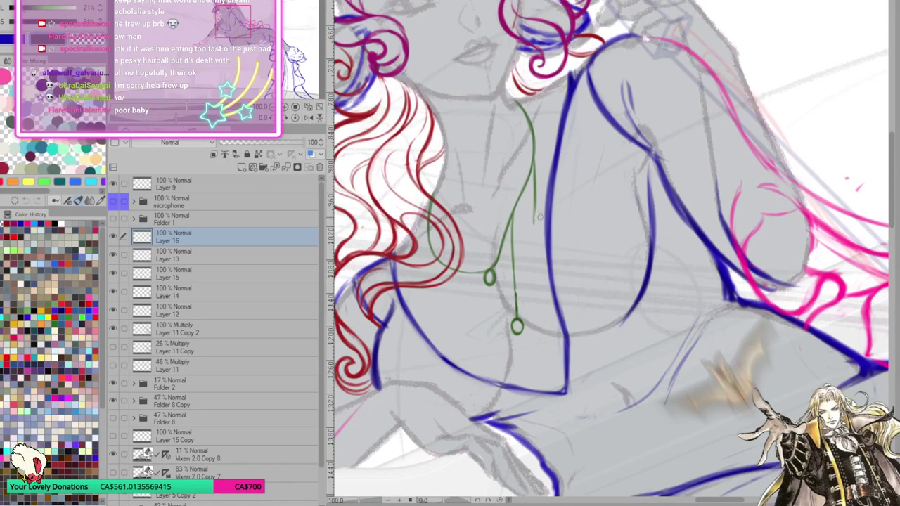
left_click_drag(535, 144, 536, 241)
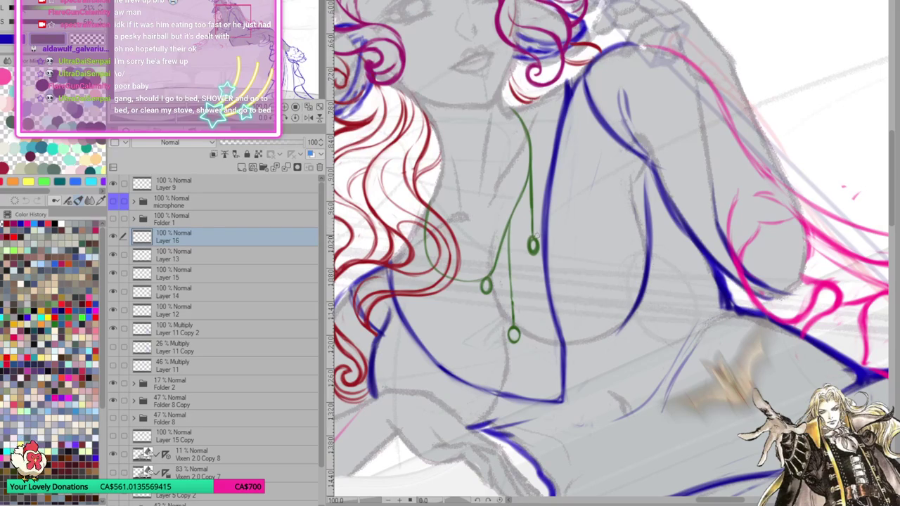
mouse_move(532, 244)
left_mouse_down()
mouse_move(535, 252)
mouse_move(533, 239)
left_mouse_up()
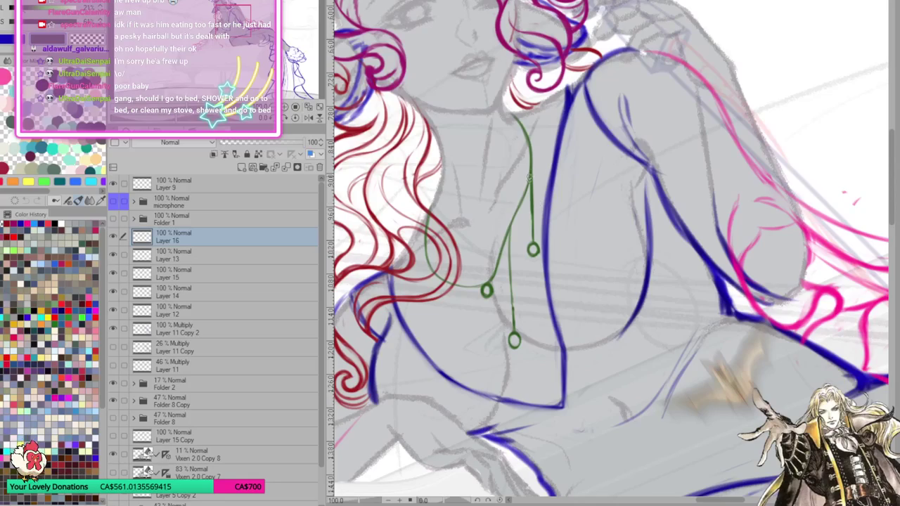
Sketch guide lines for two new hanging necklace strands
scroll(541, 210, "down", 1)
scroll(534, 239, "down", 1)
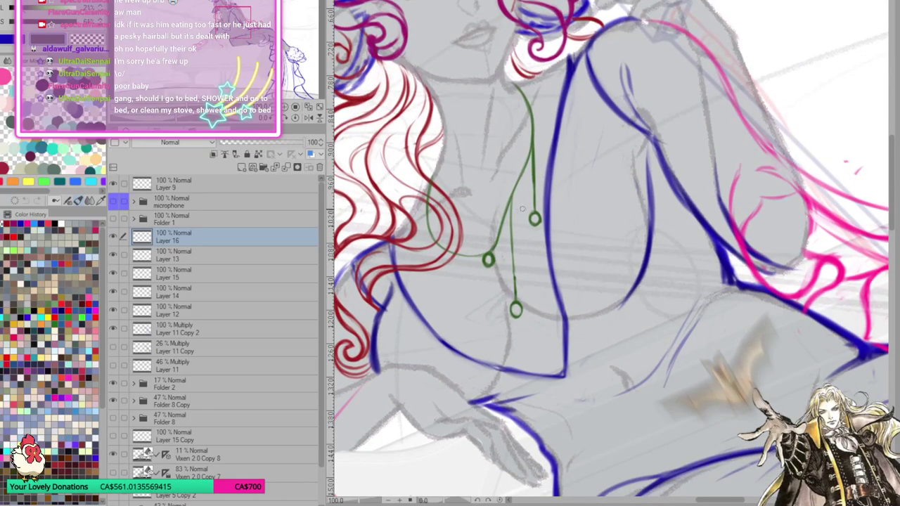
left_click_drag(449, 258, 457, 326)
left_click_drag(493, 290, 505, 260)
left_click_drag(463, 232, 463, 307)
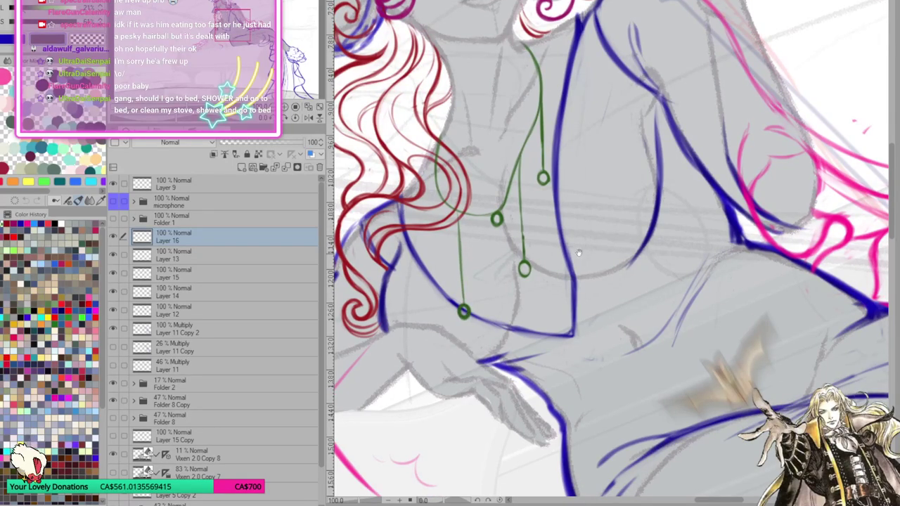
Draw a long strand down from the middle ring and add a ring at its end, then retrace it
left_click_drag(579, 250, 577, 245)
mouse_move(496, 218)
left_mouse_down()
mouse_move(503, 312)
mouse_move(500, 253)
left_mouse_up()
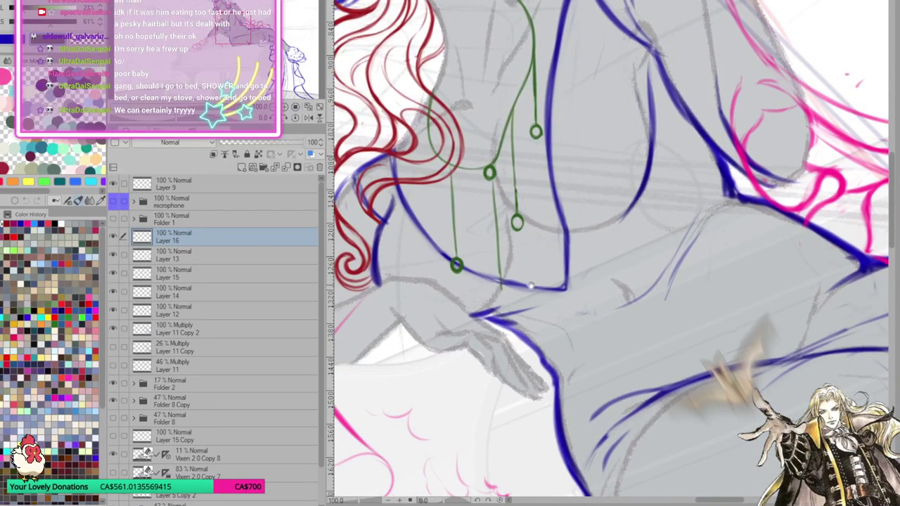
mouse_move(489, 177)
left_mouse_down()
mouse_move(502, 300)
mouse_move(509, 268)
left_mouse_up()
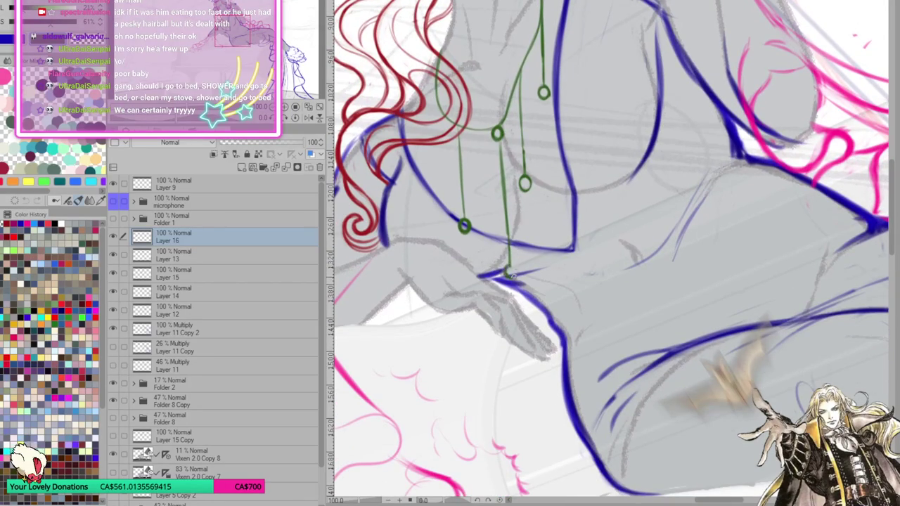
left_click_drag(542, 234, 540, 239)
left_click_drag(507, 273, 515, 276)
scroll(557, 235, "up", 2)
scroll(555, 235, "up", 1)
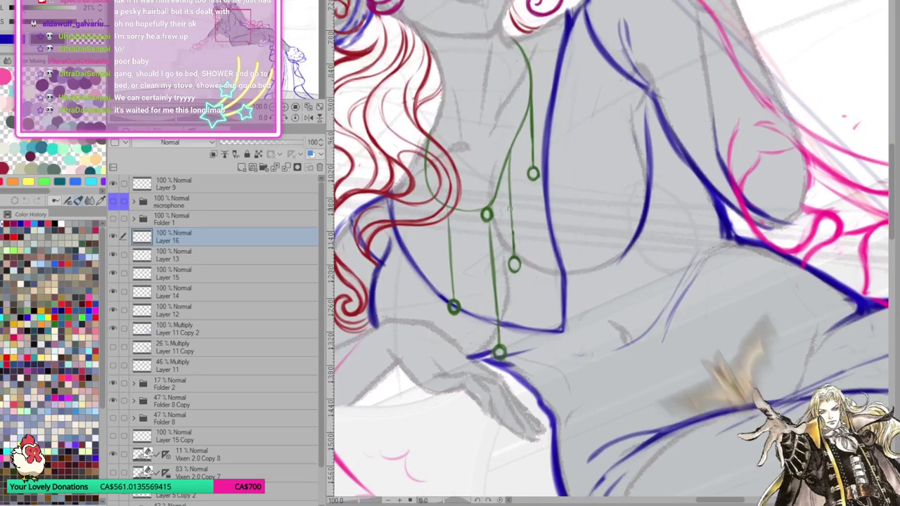
mouse_move(448, 209)
left_mouse_down()
mouse_move(456, 314)
mouse_move(460, 303)
mouse_move(449, 315)
mouse_move(452, 307)
left_mouse_up()
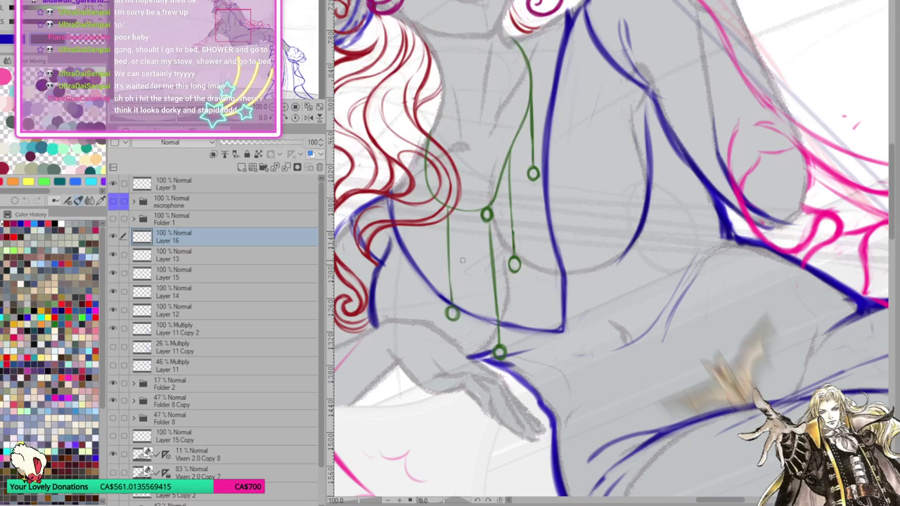
Sketch a guide for another green strand near the hair
scroll(457, 264, "up", 1)
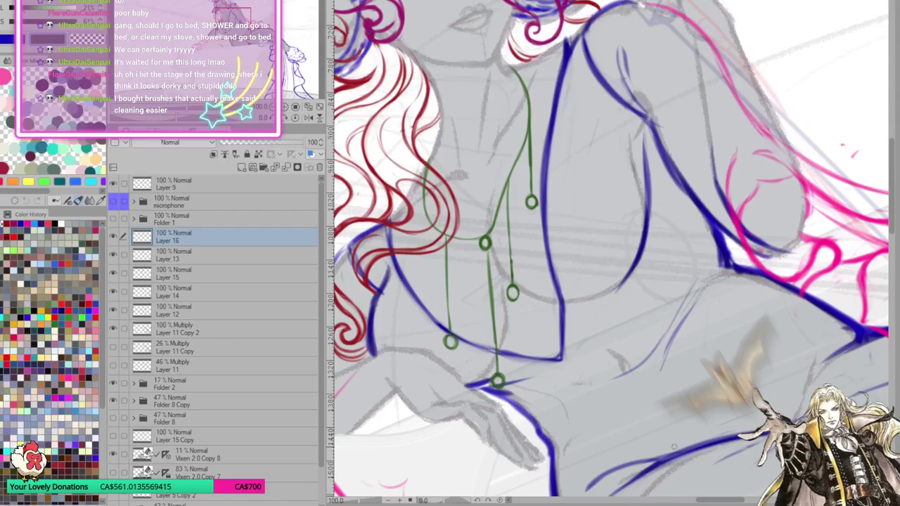
scroll(515, 299, "up", 2)
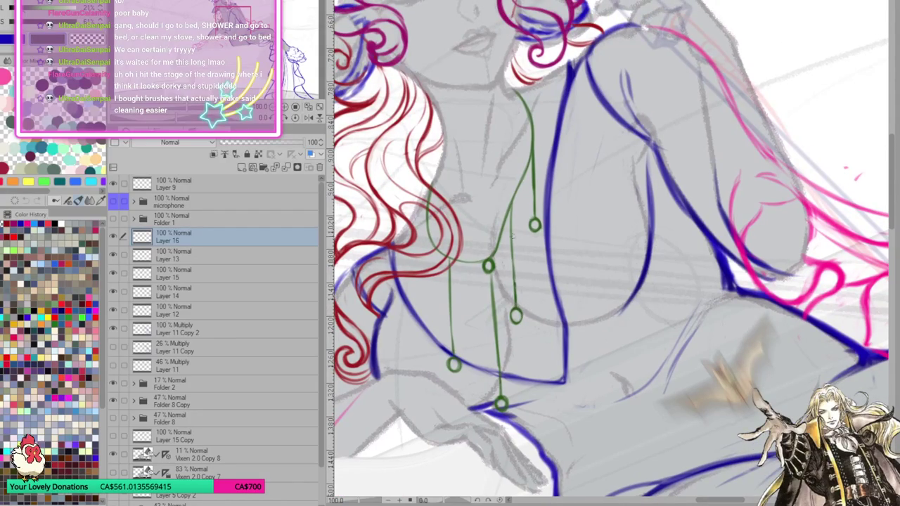
scroll(513, 210, "up", 2)
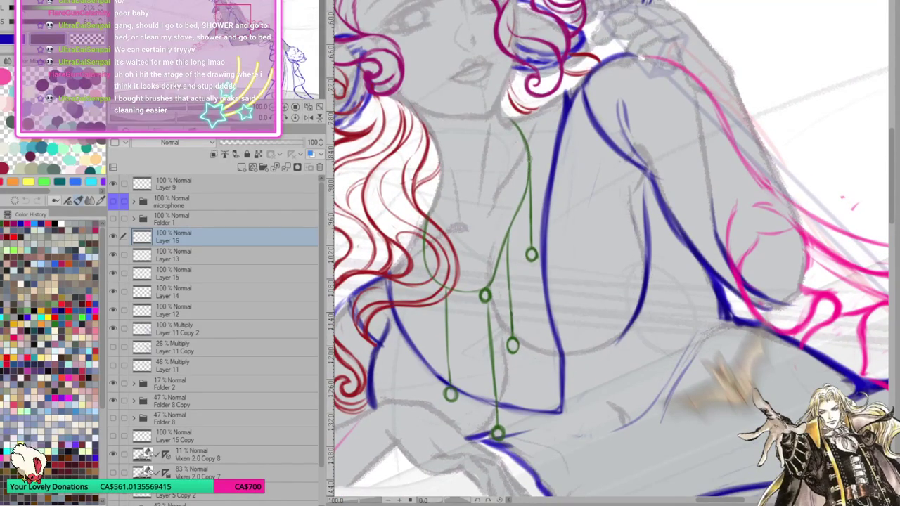
scroll(552, 241, "down", 1)
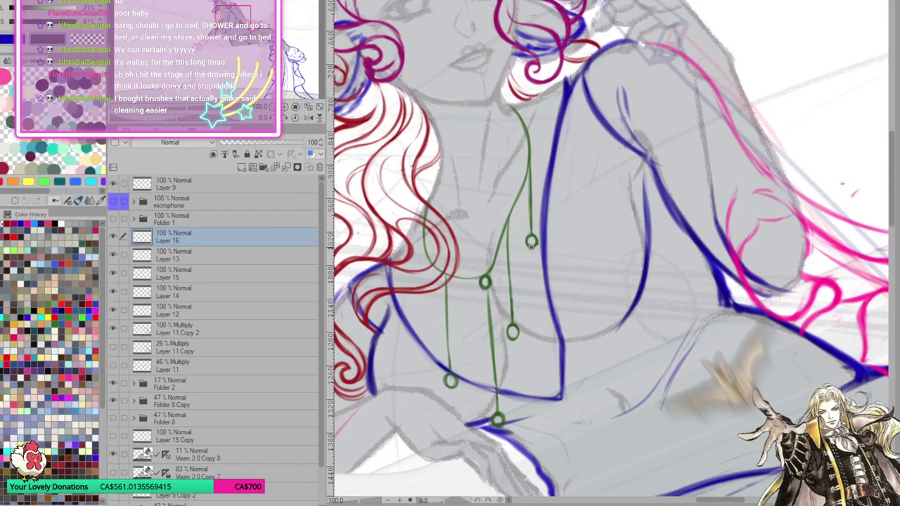
scroll(540, 255, "down", 1)
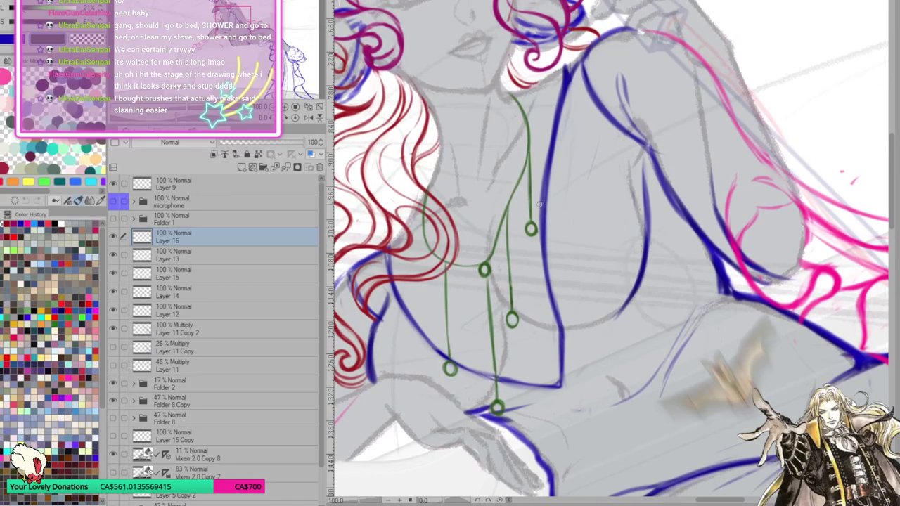
left_click_drag(418, 222, 420, 305)
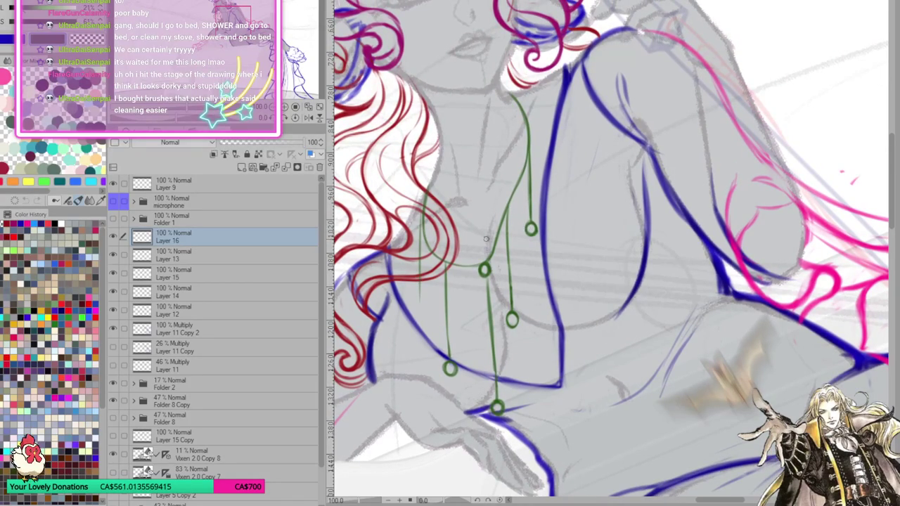
Darken the strand near the hair and give it a small ring at the end
left_click_drag(423, 205, 417, 291)
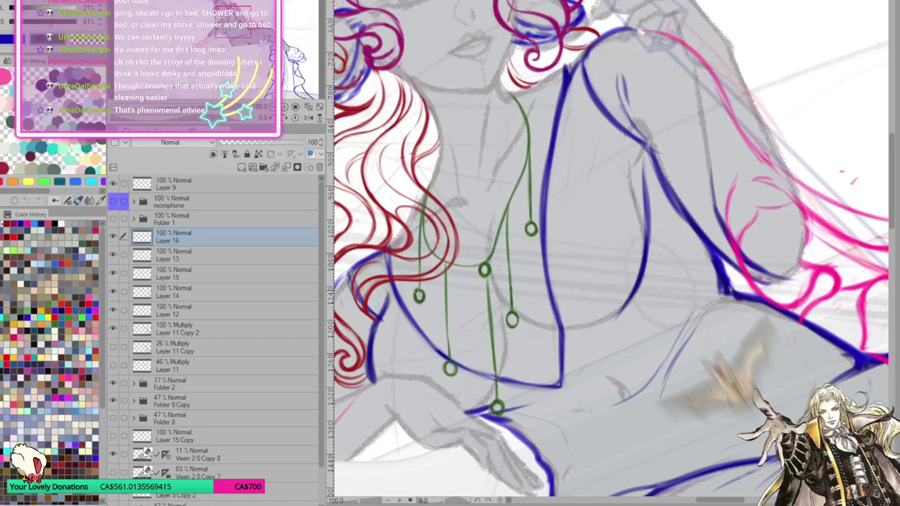
key("ctrl+z")
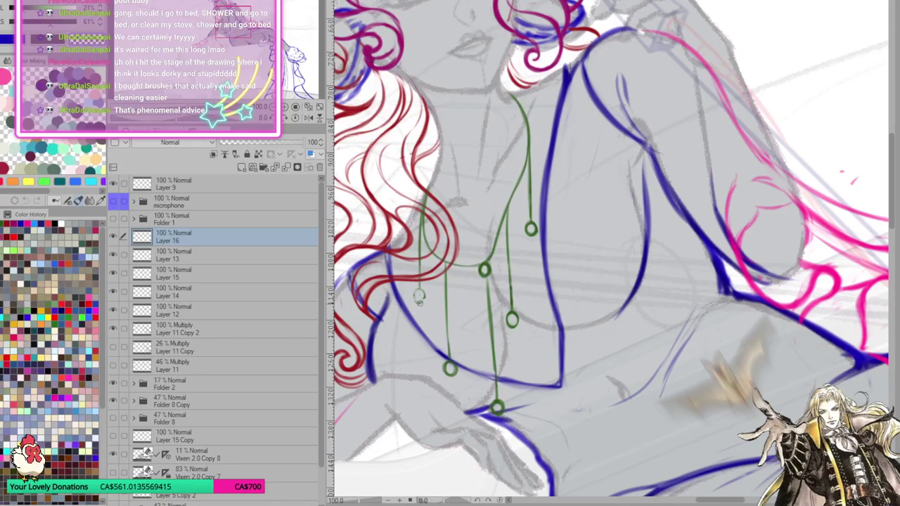
left_click_drag(419, 289, 418, 295)
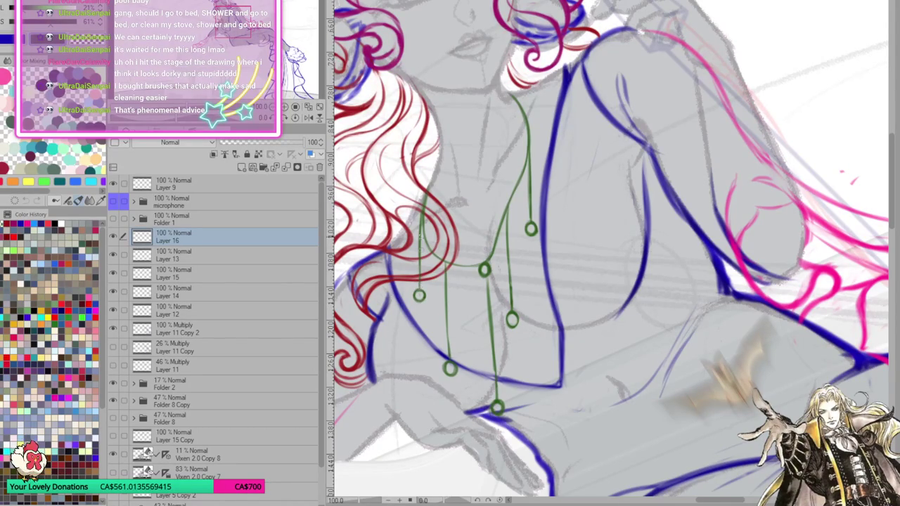
left_click_drag(422, 211, 420, 290)
Undo a stray stroke, redraw the central strand down to its bead, and lasso the lower strand
key("ctrl+z")
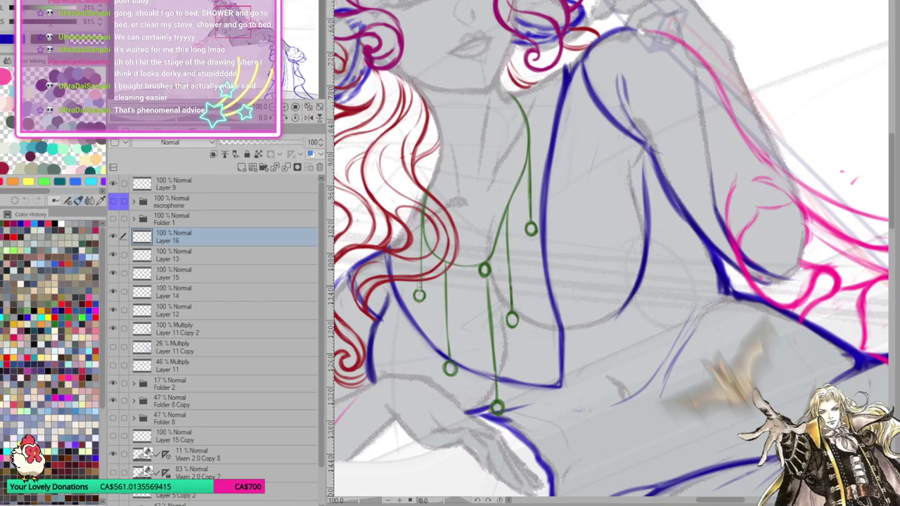
left_click_drag(421, 224, 419, 289)
left_click_drag(614, 246, 613, 152)
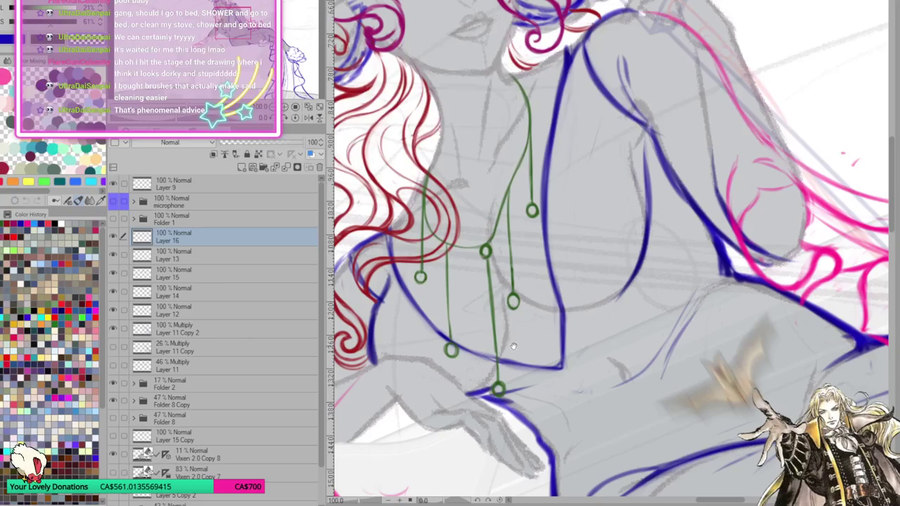
scroll(798, 105, "down", 1)
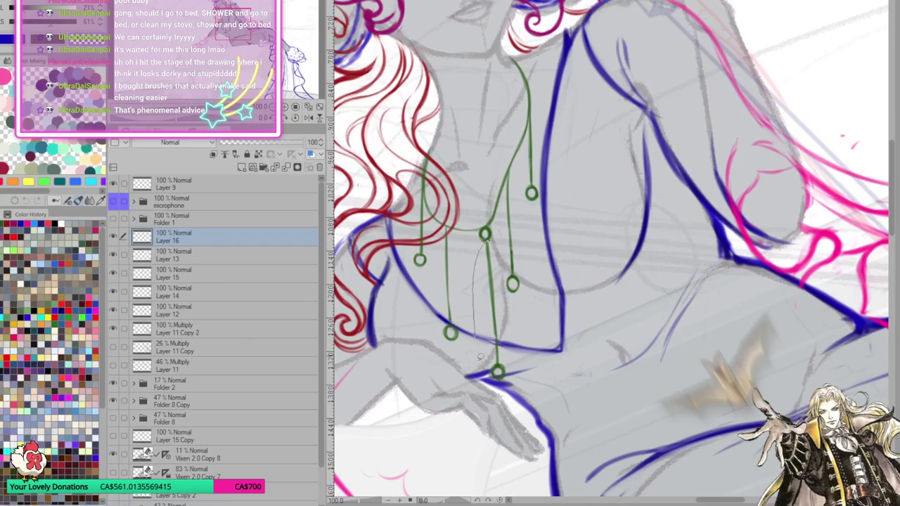
left_click_drag(495, 239, 498, 372)
Rotate the selected centre strand slightly clockwise with Ctrl+T
key("ctrl+t")
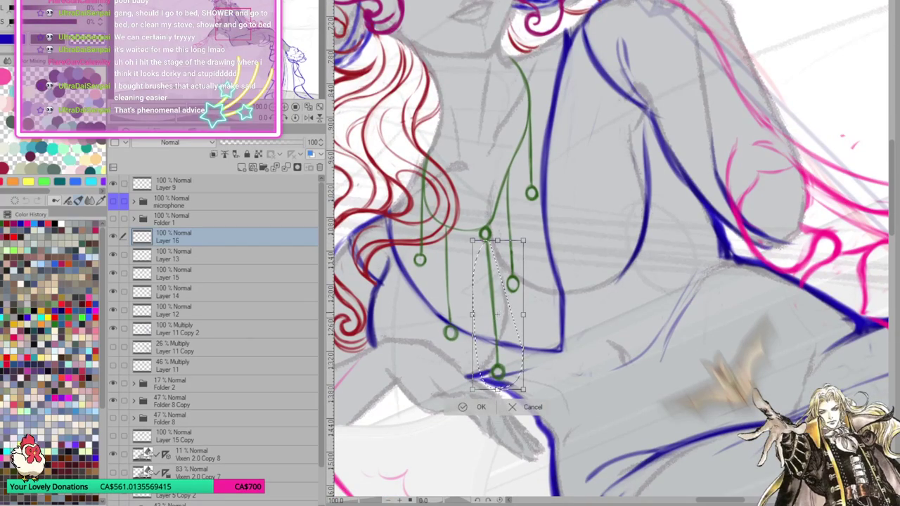
left_click_drag(533, 385, 523, 386)
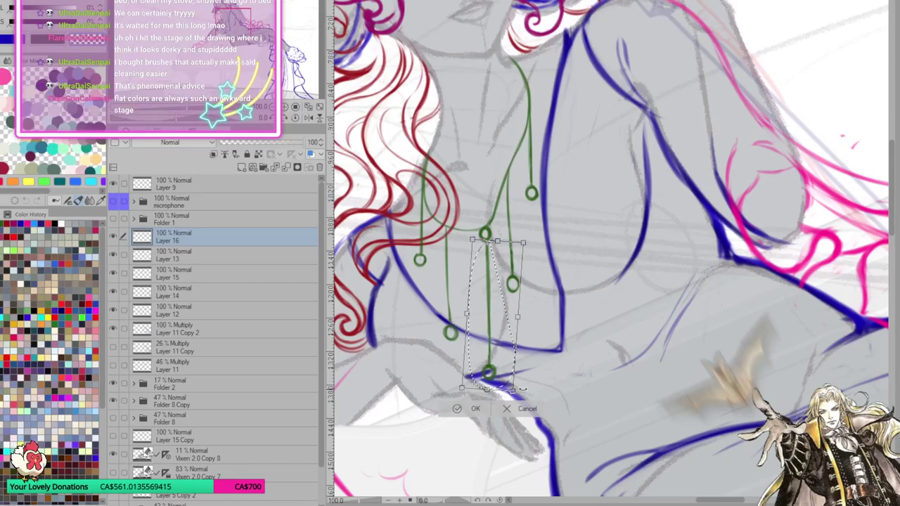
left_click(472, 410)
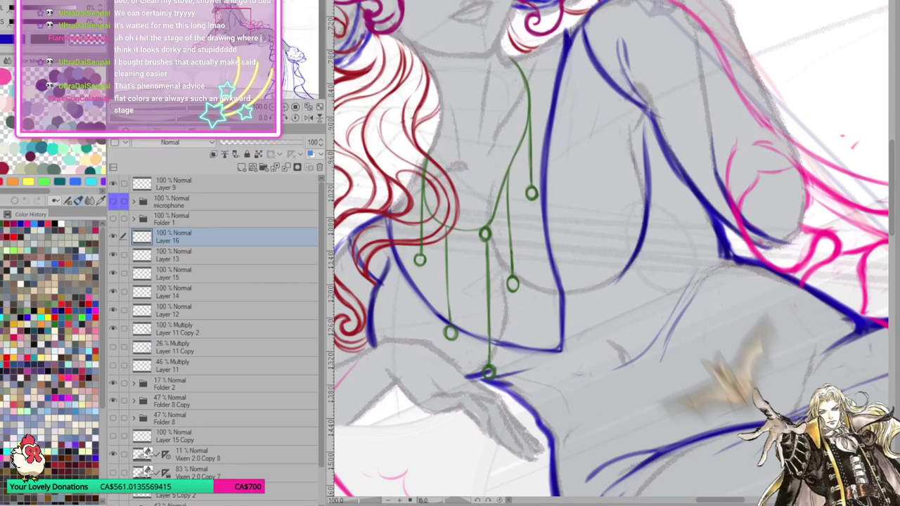
Erase the beads at the ends of the strands, including one strand's tip
mouse_move(461, 329)
left_mouse_down()
mouse_move(453, 336)
mouse_move(444, 328)
mouse_move(447, 298)
mouse_move(447, 328)
left_mouse_up()
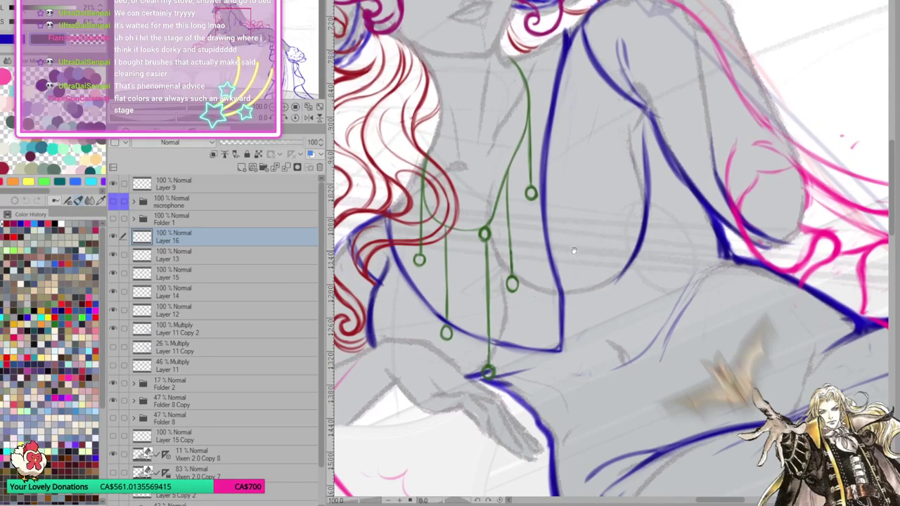
left_click_drag(578, 247, 573, 267)
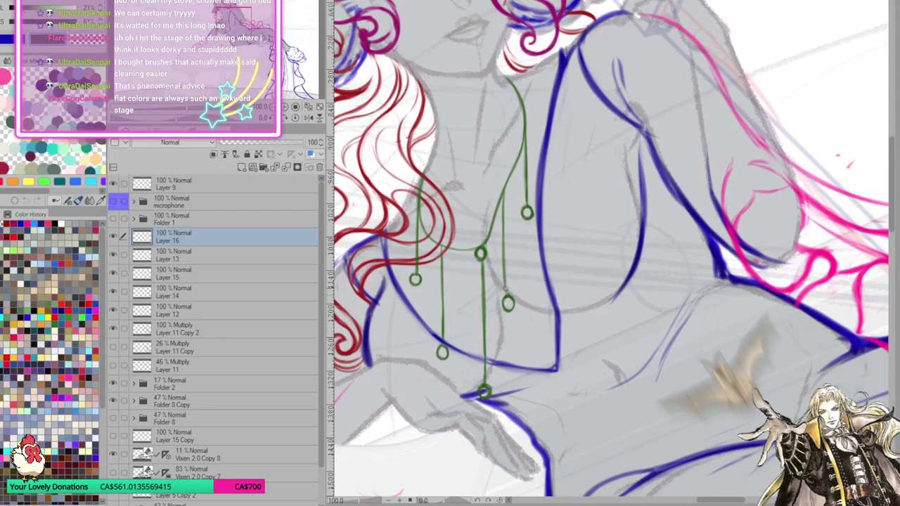
mouse_move(503, 294)
left_mouse_down()
mouse_move(515, 306)
mouse_move(506, 297)
left_mouse_up()
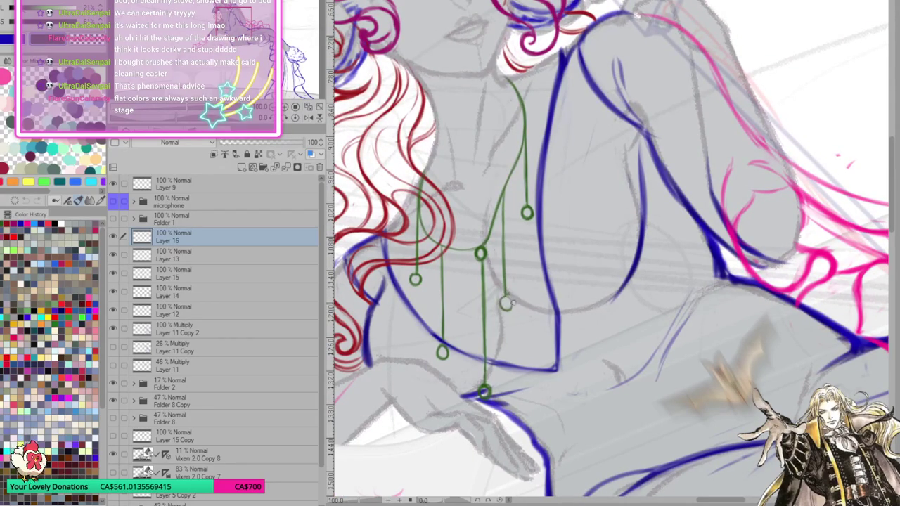
left_click_drag(570, 271, 558, 279)
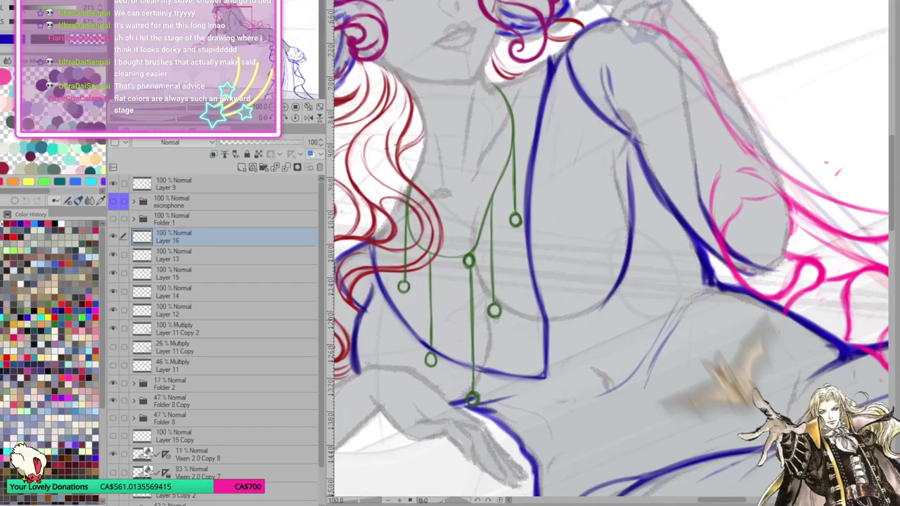
left_click_drag(583, 244, 578, 244)
left_click_drag(421, 360, 426, 337)
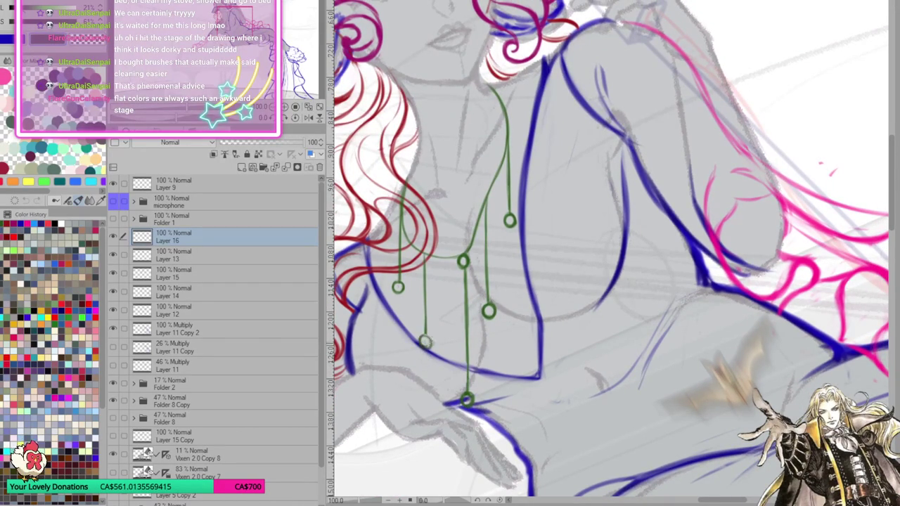
scroll(547, 266, "up", 1)
scroll(562, 229, "up", 1)
scroll(595, 197, "up", 1)
scroll(588, 260, "up", 1)
left_click_drag(588, 258, 615, 263)
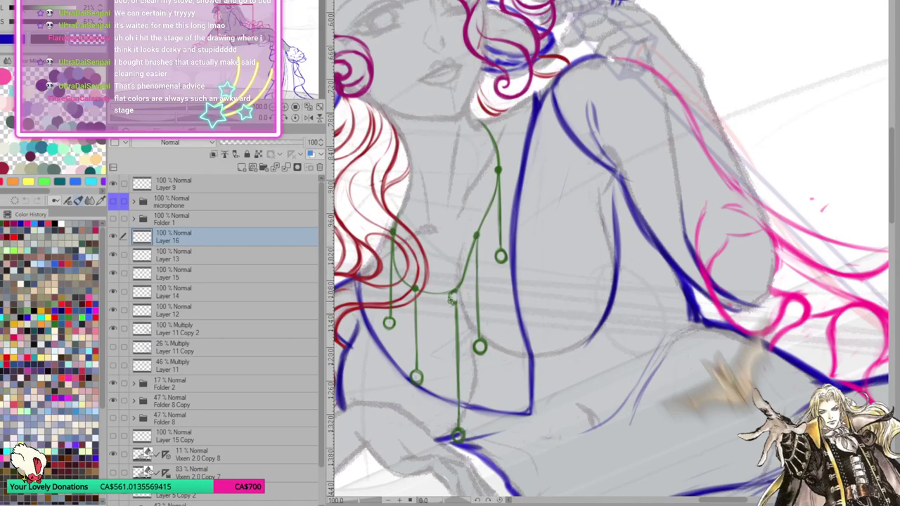
Add a small dot at a chain joint, then move the view toward the face
left_click(453, 290)
scroll(538, 298, "down", 2)
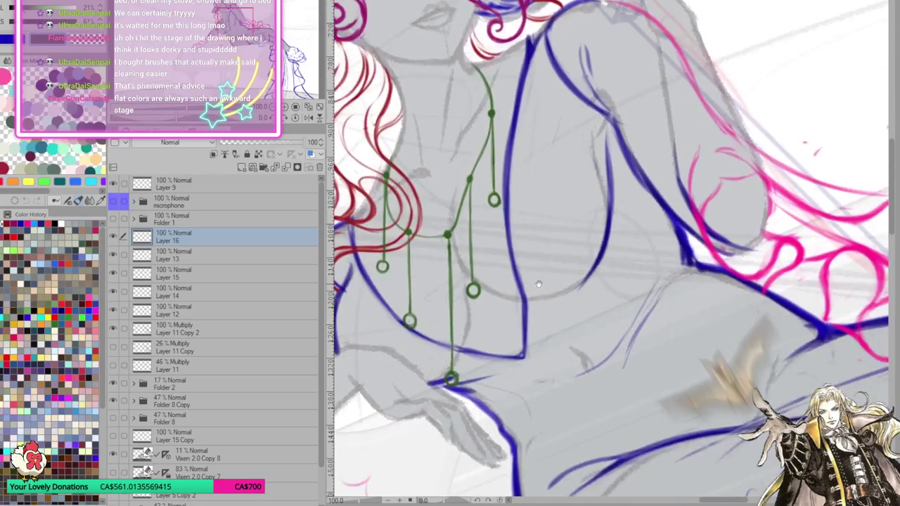
scroll(533, 217, "down", 2)
scroll(606, 225, "down", 1)
scroll(619, 211, "up", 4)
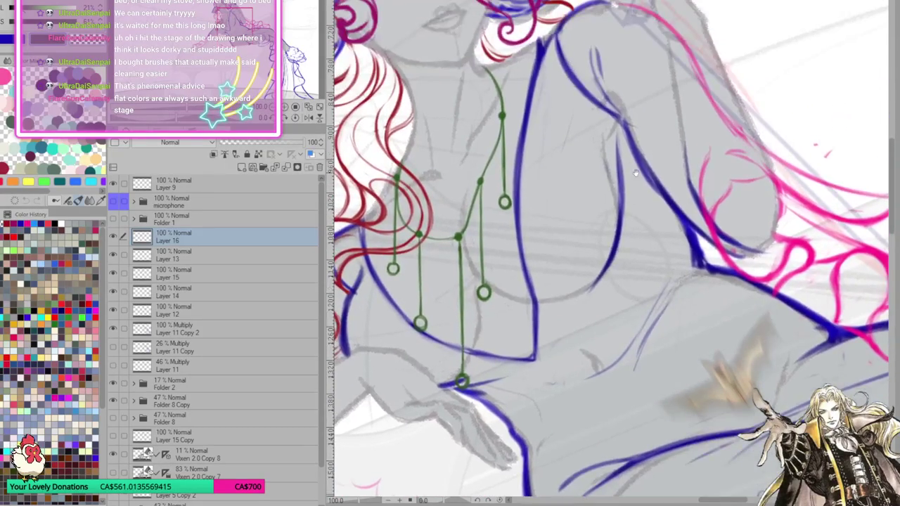
scroll(620, 239, "up", 3)
scroll(622, 271, "up", 2)
scroll(654, 260, "left", 2)
scroll(703, 239, "down", 2)
scroll(750, 218, "down", 2)
scroll(750, 218, "right", 1)
scroll(668, 239, "up", 2)
scroll(562, 263, "up", 2)
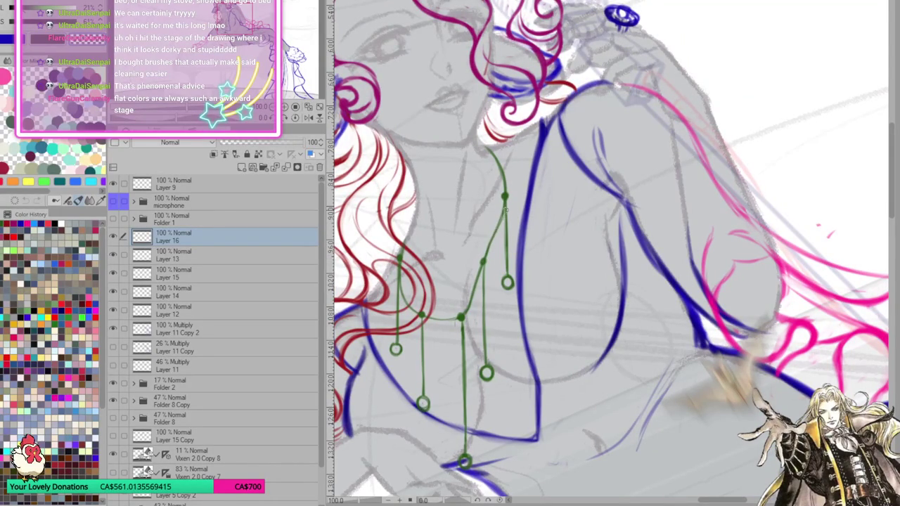
left_click_drag(646, 161, 629, 227)
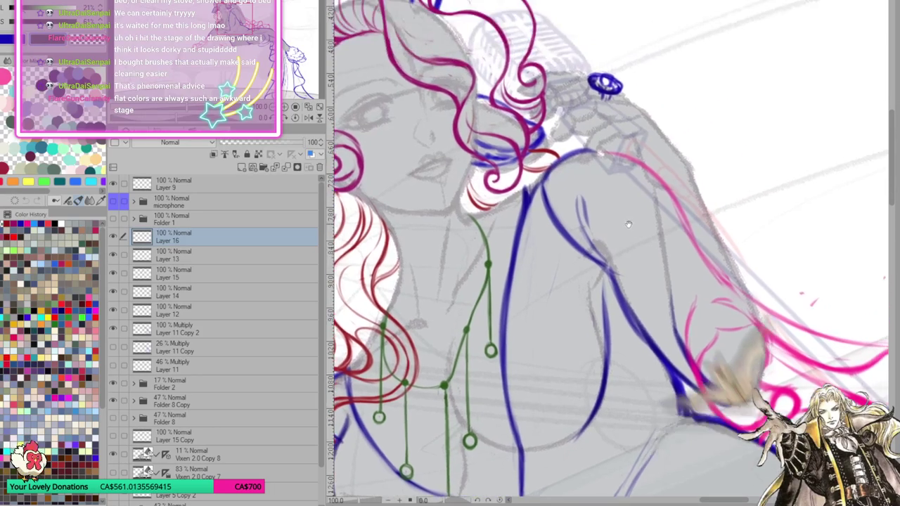
Draw the green glasses line across the eyes and outline a lens around one eye
left_click_drag(528, 146, 634, 220)
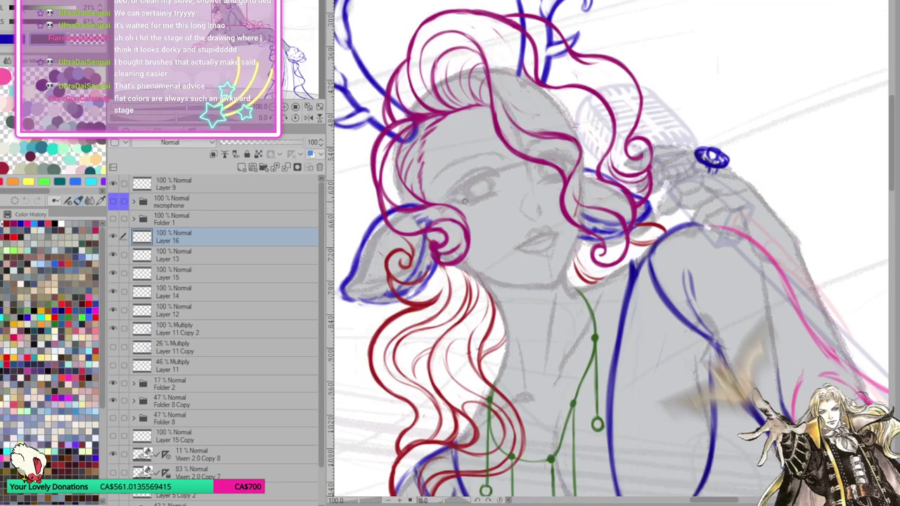
left_click_drag(458, 202, 535, 187)
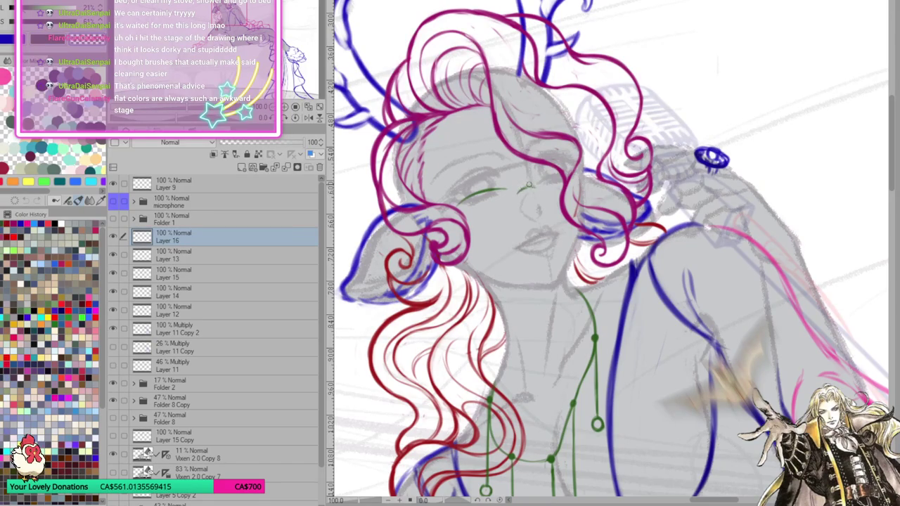
left_click_drag(501, 189, 511, 190)
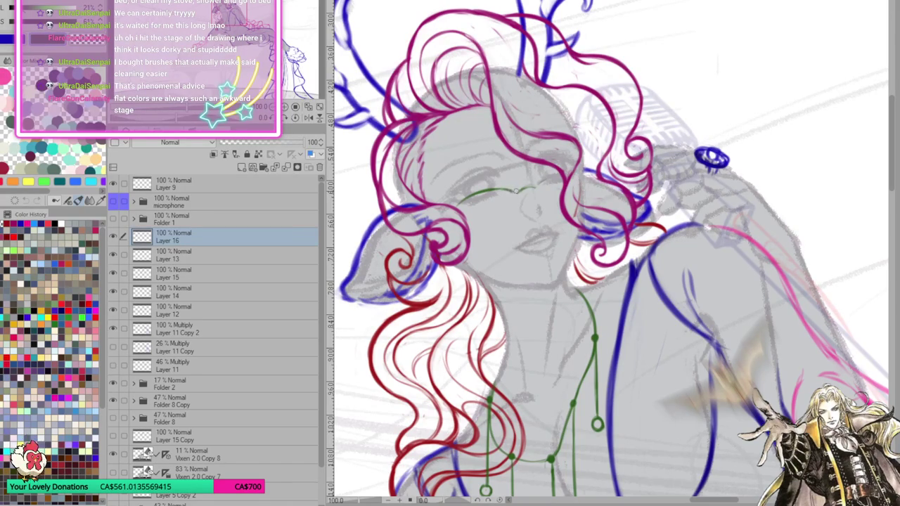
left_click_drag(512, 190, 517, 198)
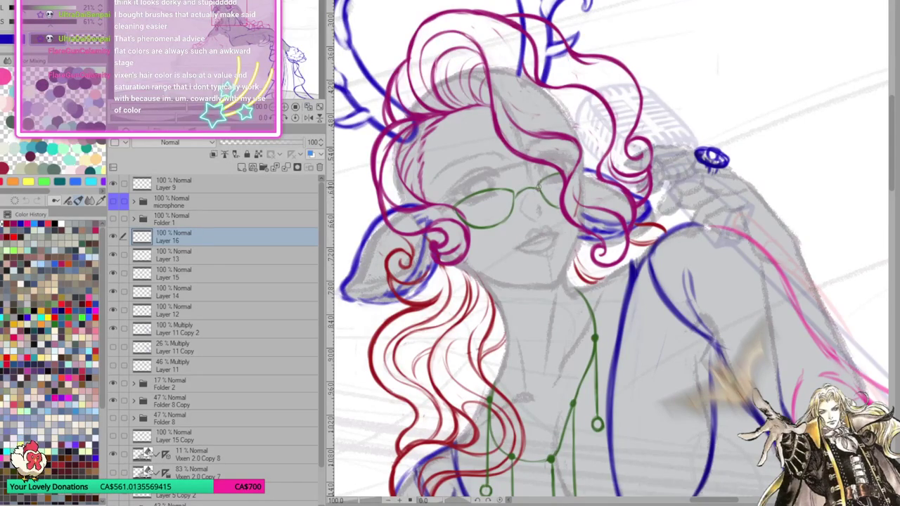
left_click_drag(497, 210, 499, 220)
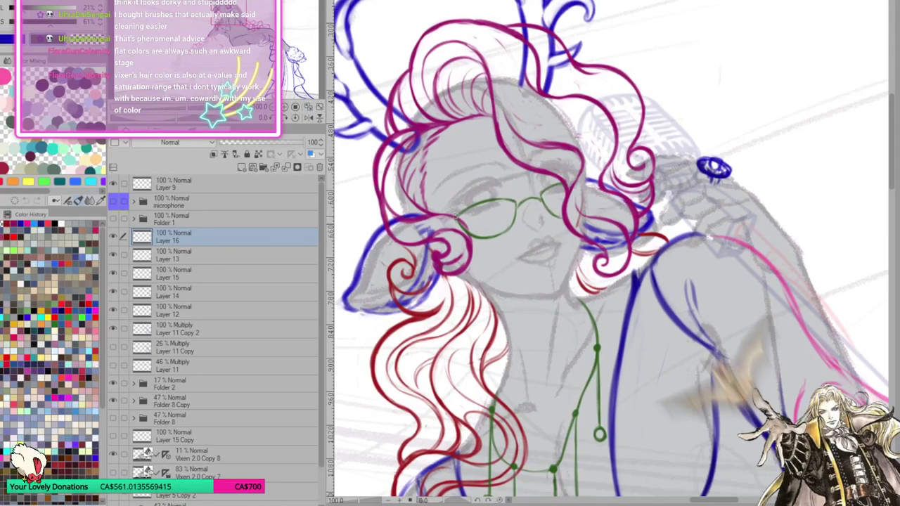
left_click_drag(586, 214, 588, 200)
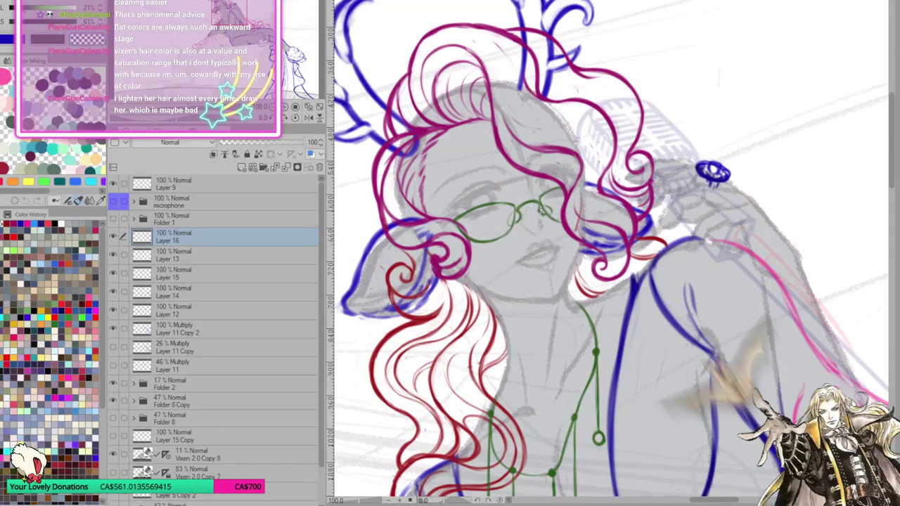
Redraw the upper rim of the left lens and mark the corner of the lips
left_click_drag(538, 204, 680, 212)
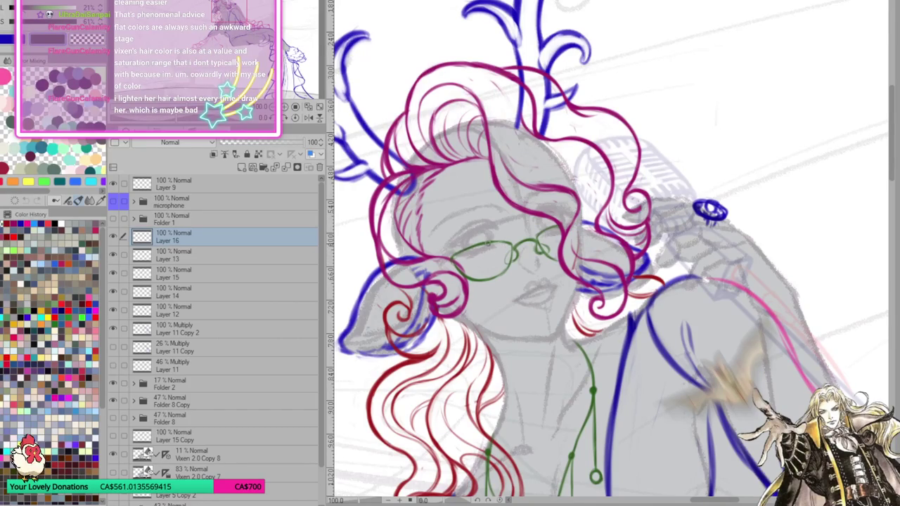
left_click_drag(582, 230, 580, 217)
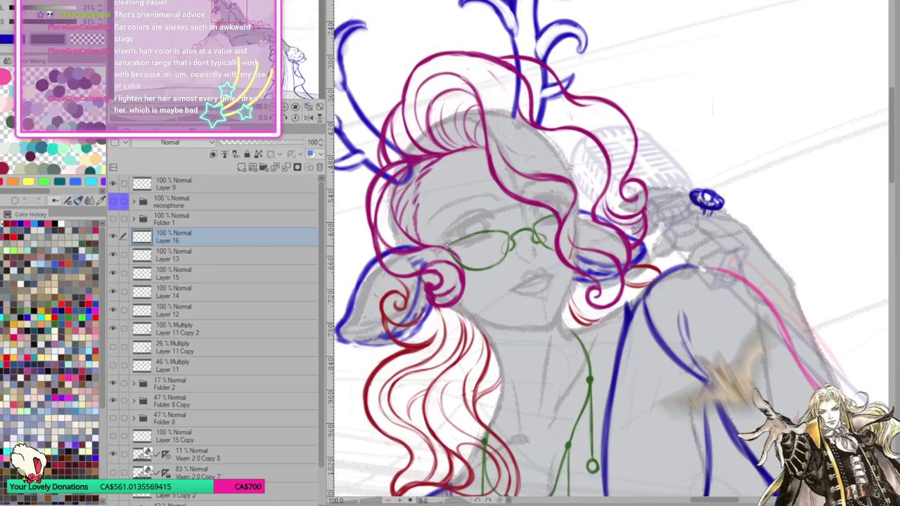
left_click_drag(450, 245, 490, 232)
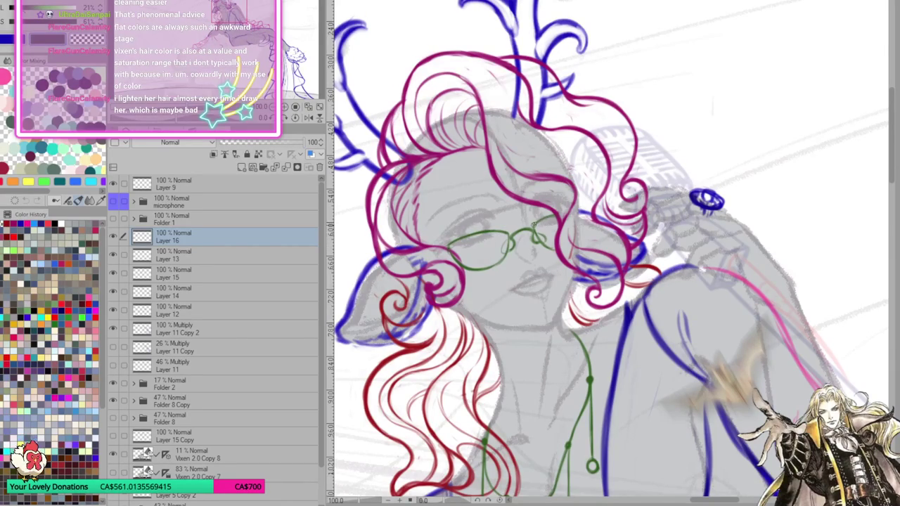
scroll(665, 220, "down", 2)
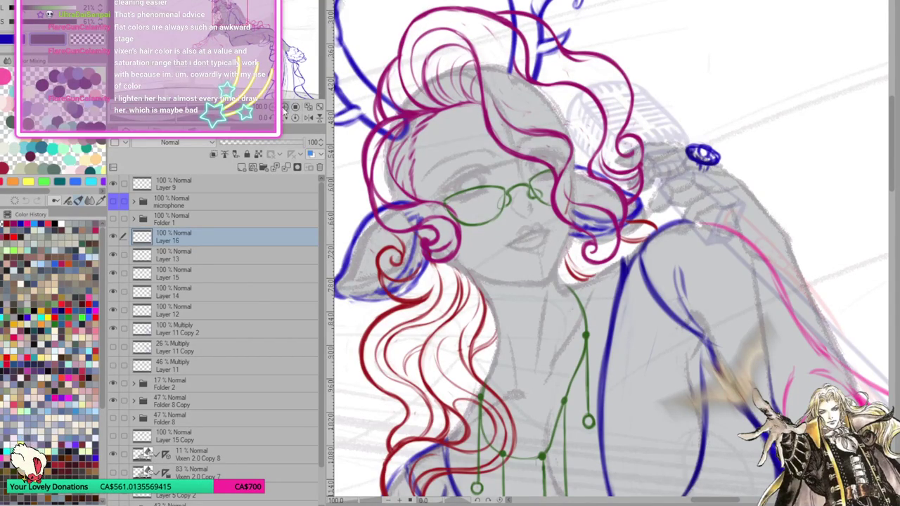
scroll(506, 243, "up", 1)
scroll(506, 243, "up", 2)
left_click_drag(508, 243, 594, 211)
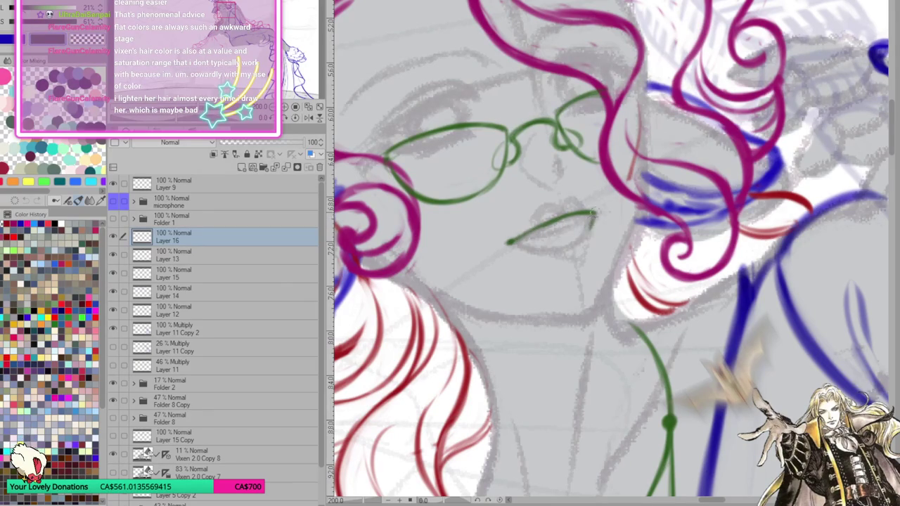
Outline the lower lip, upper lip and parting line, shade the upper lip, and mirror the view
left_click_drag(517, 244, 589, 223)
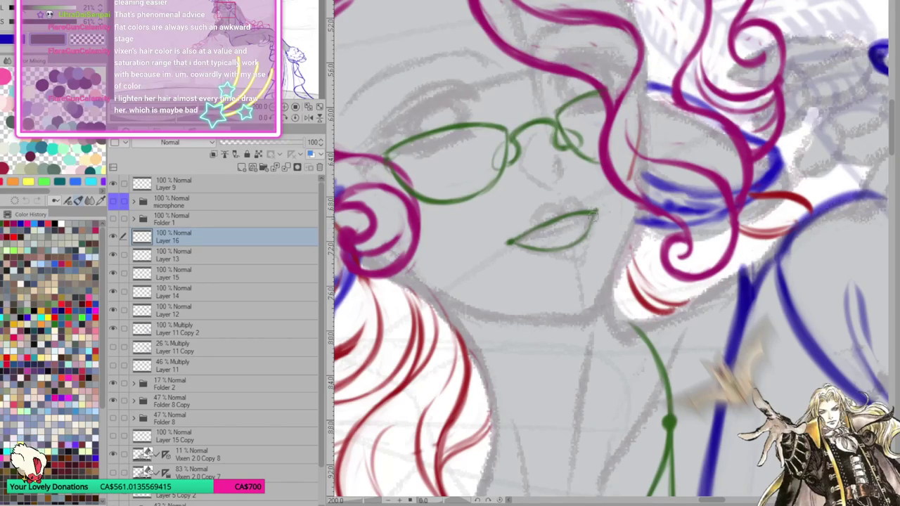
left_click_drag(596, 209, 552, 223)
left_click_drag(528, 246, 585, 221)
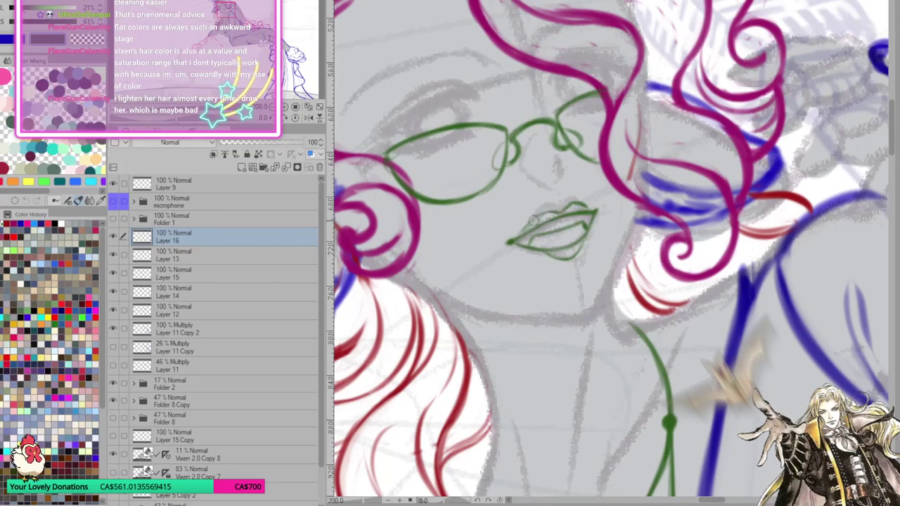
mouse_move(523, 233)
left_mouse_down()
mouse_move(539, 220)
mouse_move(512, 241)
mouse_move(548, 215)
mouse_move(520, 235)
mouse_move(594, 204)
mouse_move(570, 206)
mouse_move(590, 205)
mouse_move(603, 226)
mouse_move(575, 239)
mouse_move(601, 236)
left_mouse_up()
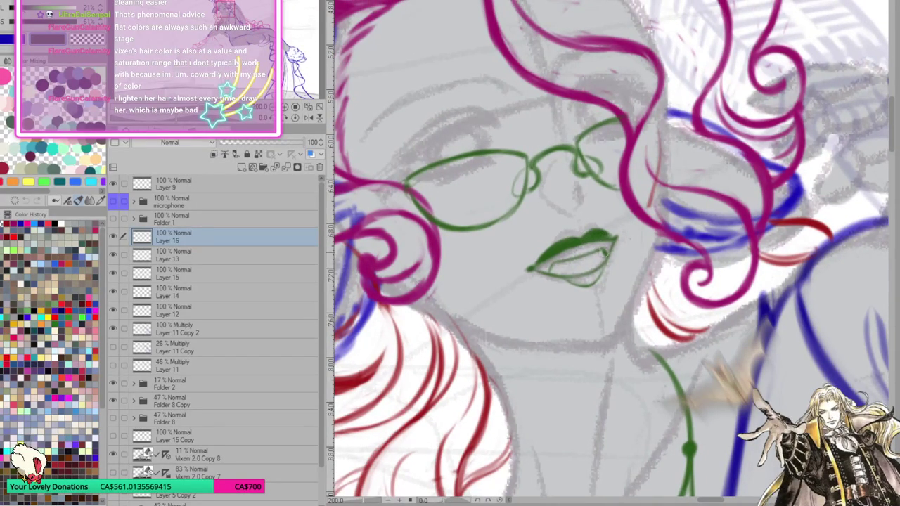
left_click(313, 121)
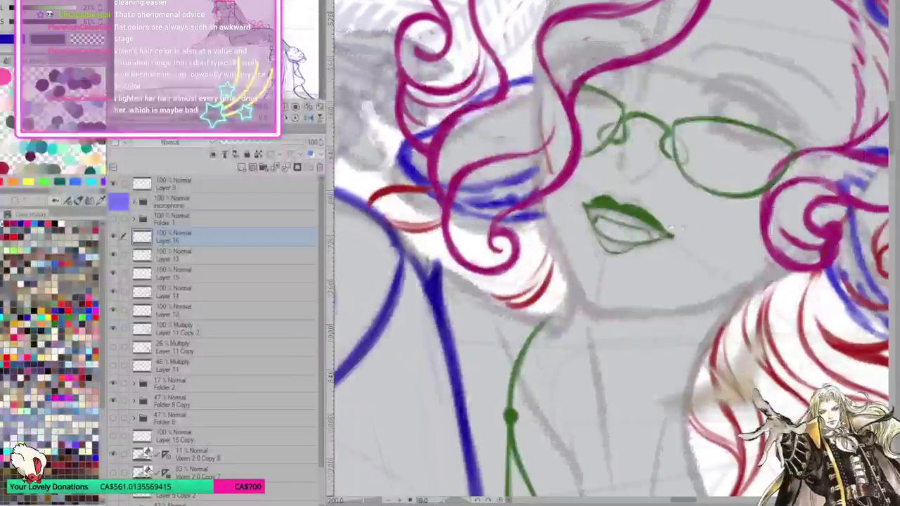
Hatch the lower lip dark green and flip the canvas view back to normal
mouse_move(601, 244)
left_mouse_down()
mouse_move(594, 235)
mouse_move(626, 252)
mouse_move(641, 243)
left_mouse_up()
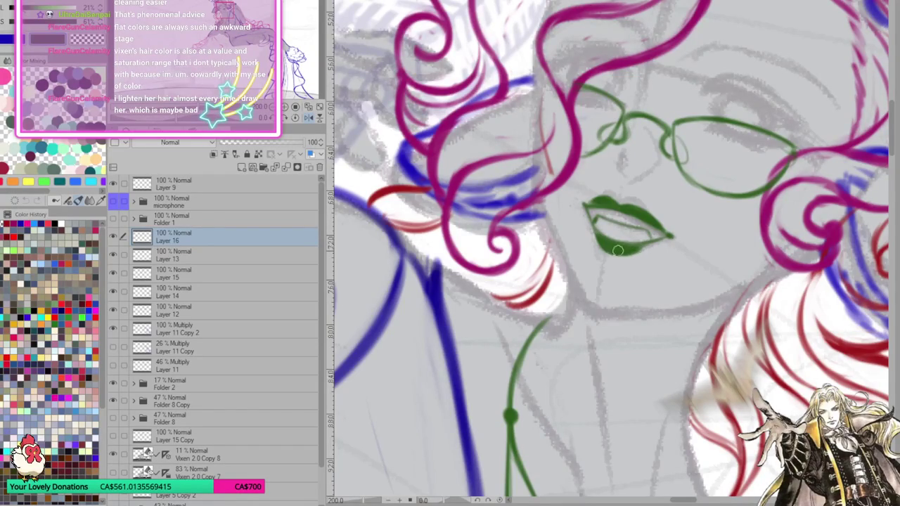
key("h")
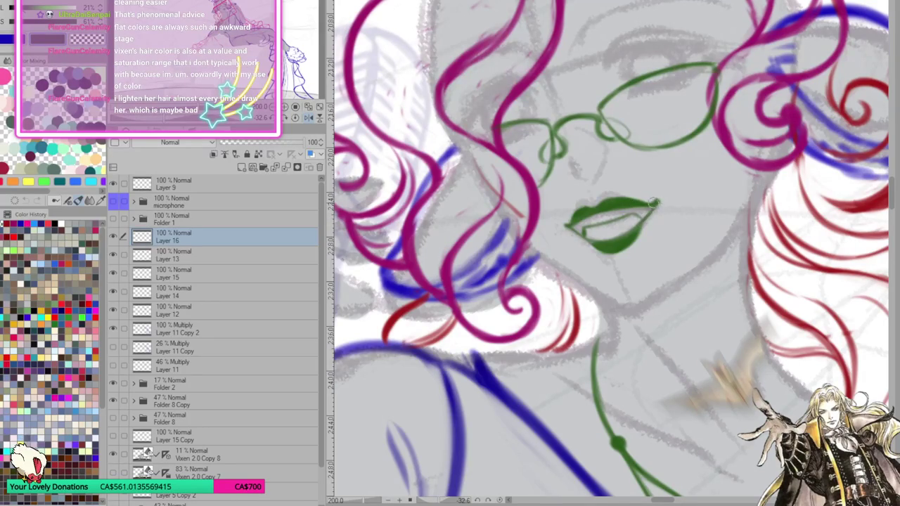
left_click_drag(655, 203, 562, 235)
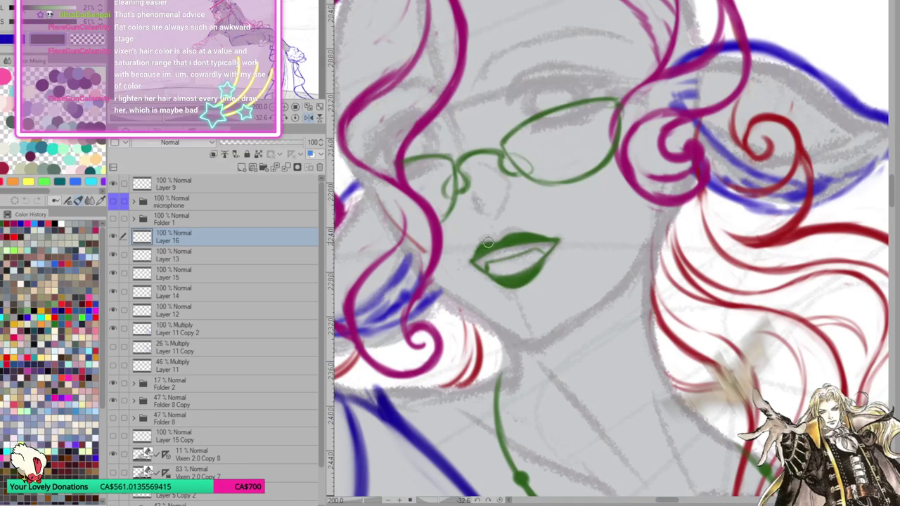
scroll(580, 244, "up", 1)
scroll(616, 252, "up", 1)
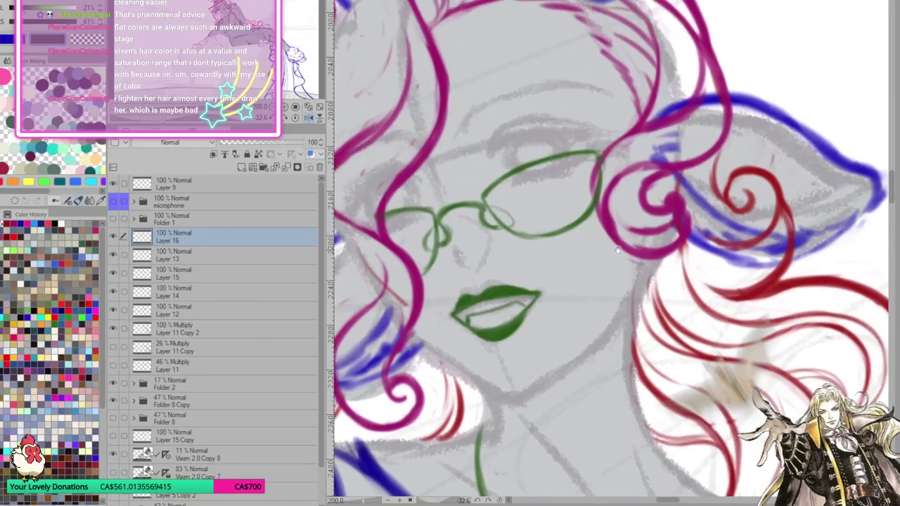
scroll(740, 243, "down", 1)
scroll(740, 243, "down", 1)
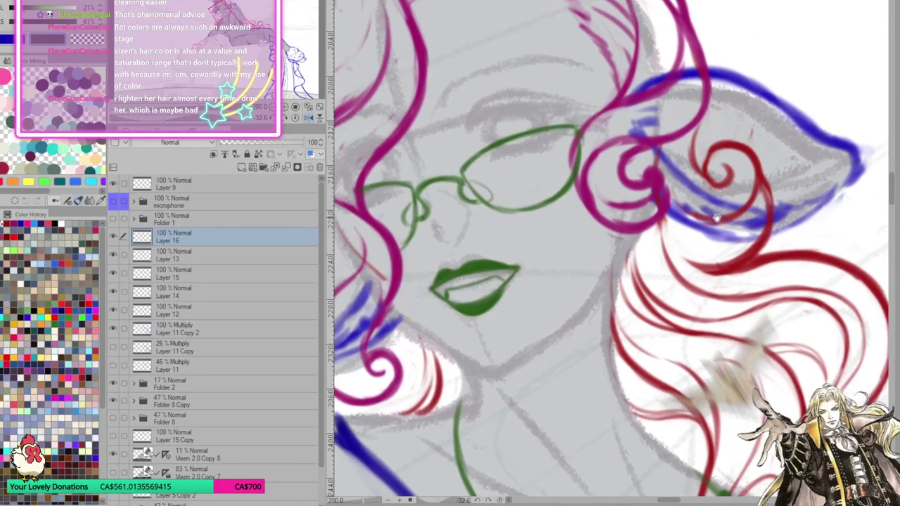
Add a red hair strand on the right and ink the green jaw line down to the chin
left_click_drag(626, 243, 861, 331)
left_click_drag(355, 260, 422, 331)
left_click_drag(378, 296, 440, 342)
left_click_drag(398, 316, 461, 355)
mouse_move(425, 331)
left_mouse_down()
mouse_move(482, 371)
mouse_move(606, 301)
left_mouse_up()
Undo the stray jaw segment, extend the chin line to the right, and rotate the face upright
key("ctrl+z")
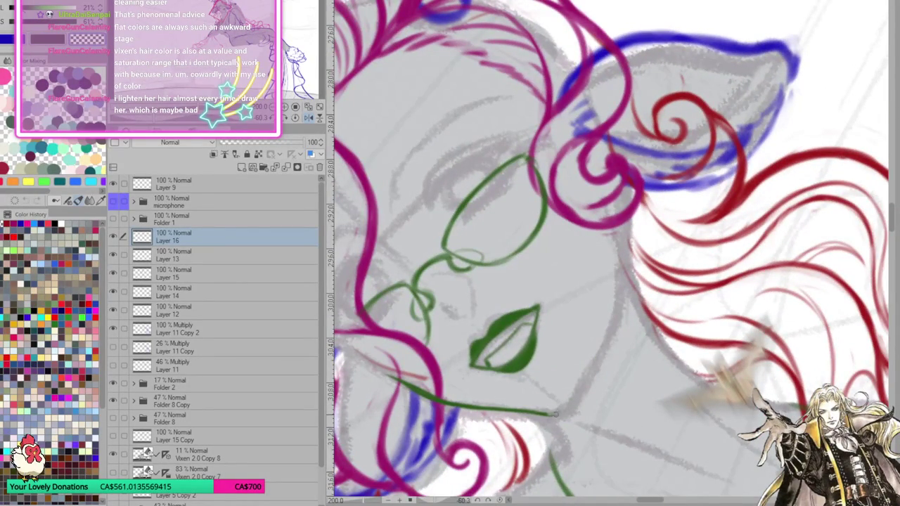
mouse_move(532, 412)
left_mouse_down()
mouse_move(562, 413)
mouse_move(582, 382)
mouse_move(617, 300)
mouse_move(618, 235)
left_mouse_up()
left_click_drag(619, 282, 618, 229)
left_click_drag(621, 261, 621, 226)
left_click(311, 118)
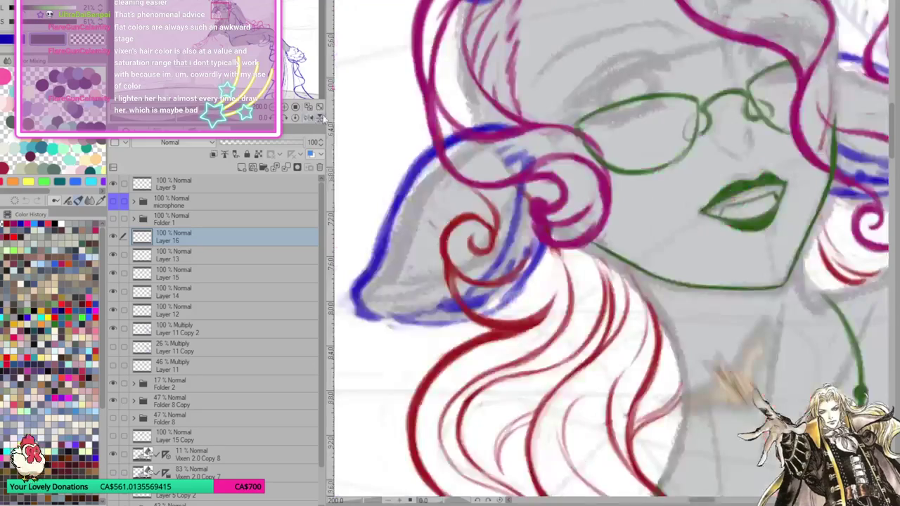
left_click_drag(685, 214, 737, 284)
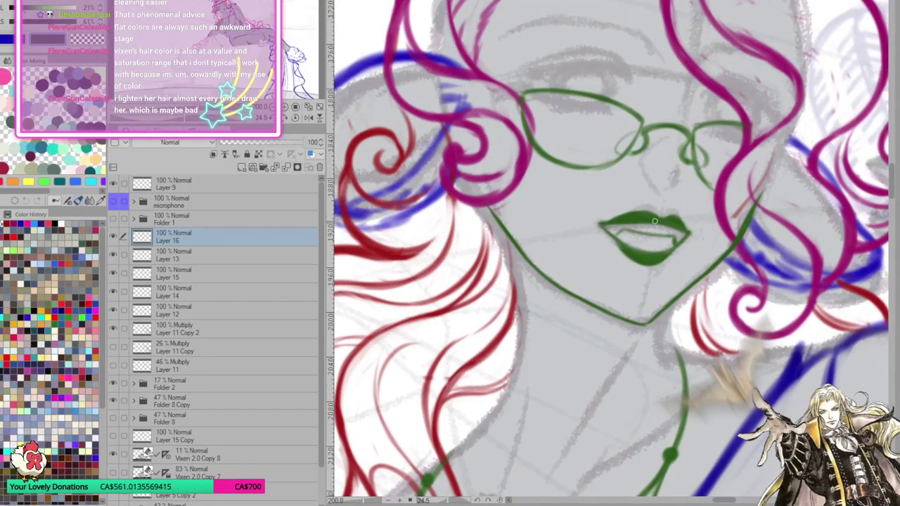
mouse_move(737, 224)
left_mouse_down()
mouse_move(781, 210)
mouse_move(724, 197)
mouse_move(699, 255)
left_mouse_up()
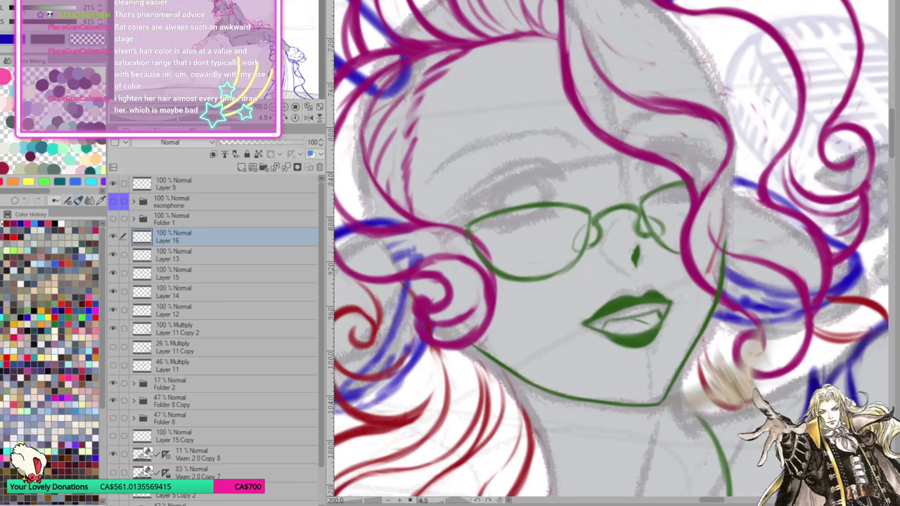
Darken the nostril mark and draw the green nose line down from the glasses bridge
left_click_drag(633, 253, 635, 260)
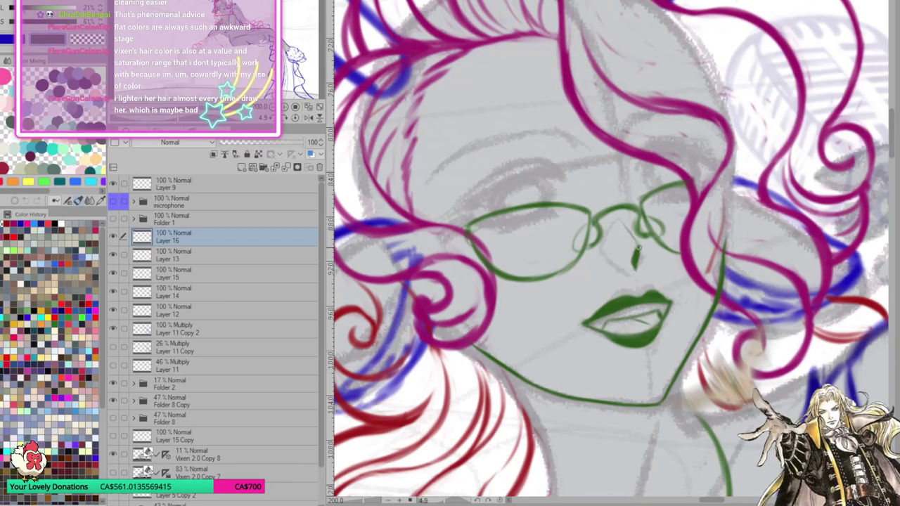
mouse_move(617, 222)
left_mouse_down()
mouse_move(599, 256)
mouse_move(637, 272)
left_mouse_up()
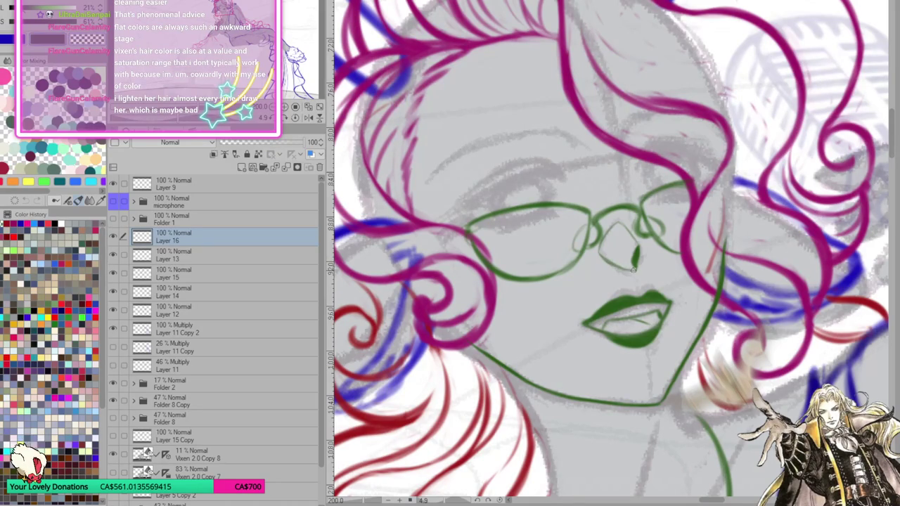
left_click_drag(641, 235, 645, 255)
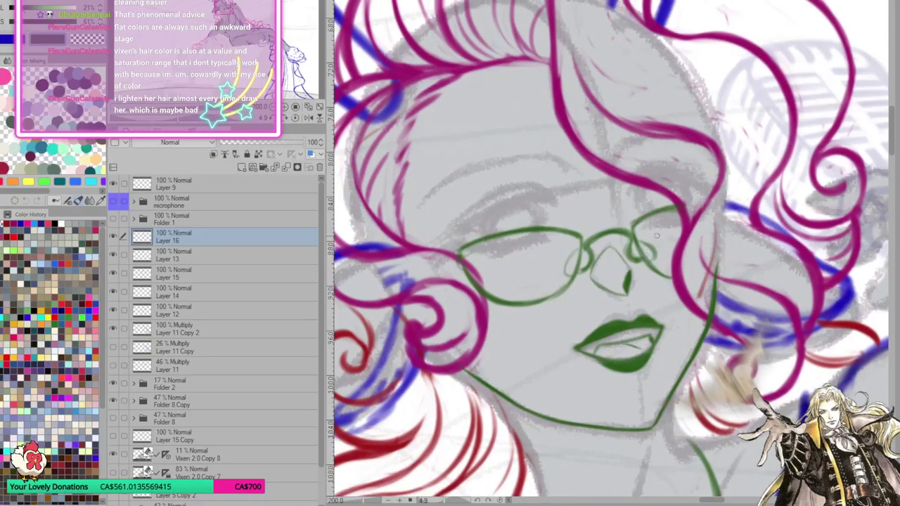
scroll(645, 254, "down", 2)
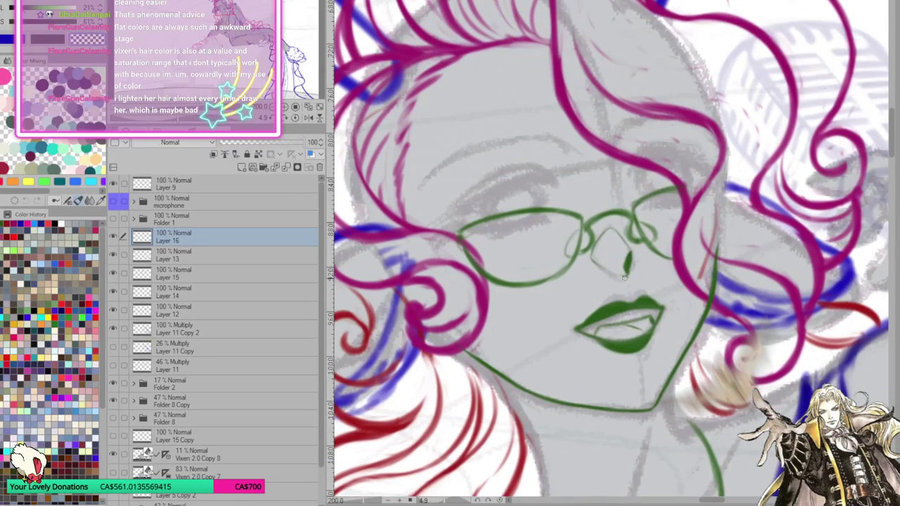
scroll(631, 274, "down", 2)
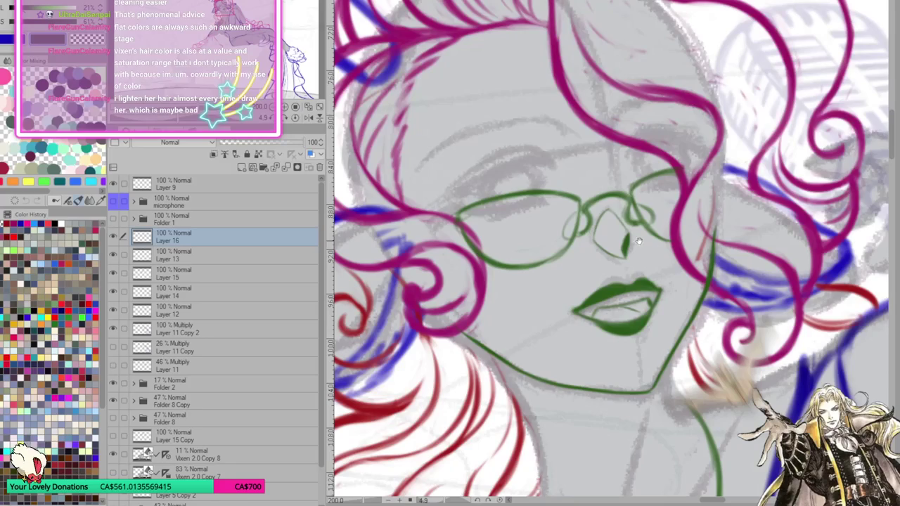
scroll(634, 243, "up", 2)
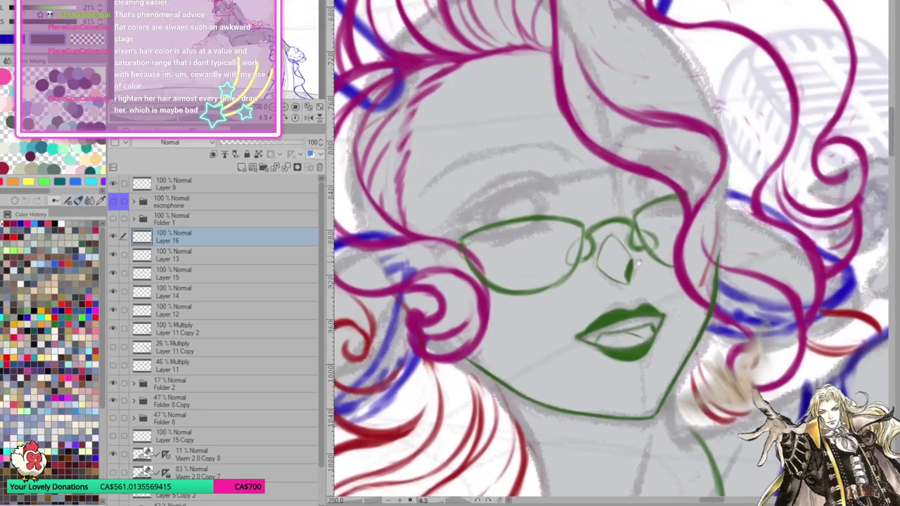
scroll(675, 242, "up", 1)
scroll(703, 243, "up", 1)
scroll(761, 241, "up", 1)
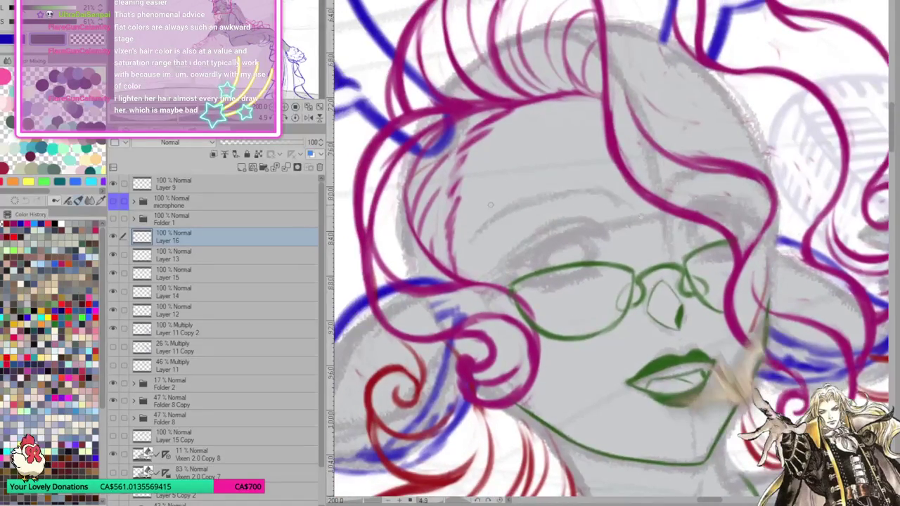
Ink the left eyebrow's first green strokes and a stroke by the cheek, turning the face upright
left_click_drag(500, 205, 477, 233)
mouse_move(500, 205)
left_mouse_down()
mouse_move(481, 224)
mouse_move(519, 198)
mouse_move(576, 198)
mouse_move(549, 286)
left_mouse_up()
mouse_move(548, 251)
left_mouse_down()
mouse_move(528, 322)
mouse_move(577, 224)
mouse_move(545, 268)
mouse_move(561, 238)
left_mouse_up()
left_click_drag(703, 211, 633, 176)
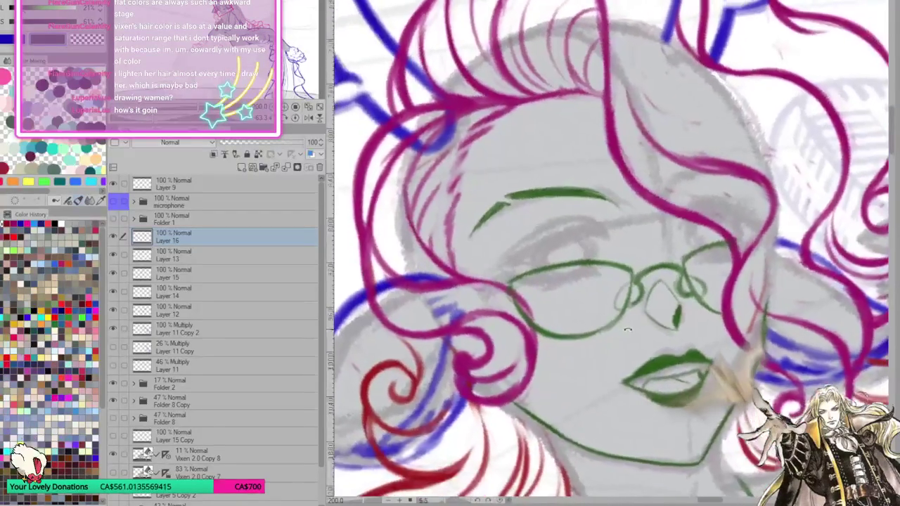
scroll(612, 253, "up", 1)
left_click_drag(672, 222, 688, 215)
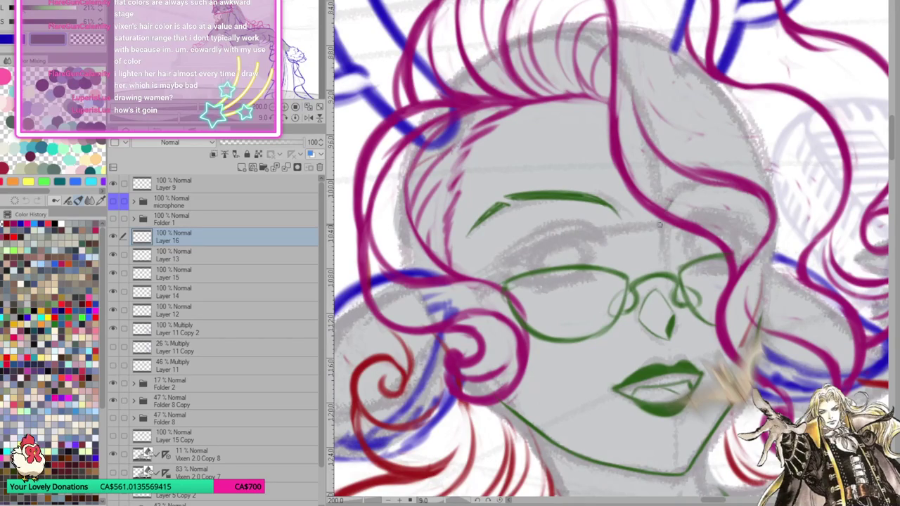
Thicken the left eyebrow into a heavy green arch and add a thin crease line beneath it
mouse_move(666, 209)
left_mouse_down()
mouse_move(685, 188)
mouse_move(758, 289)
left_mouse_up()
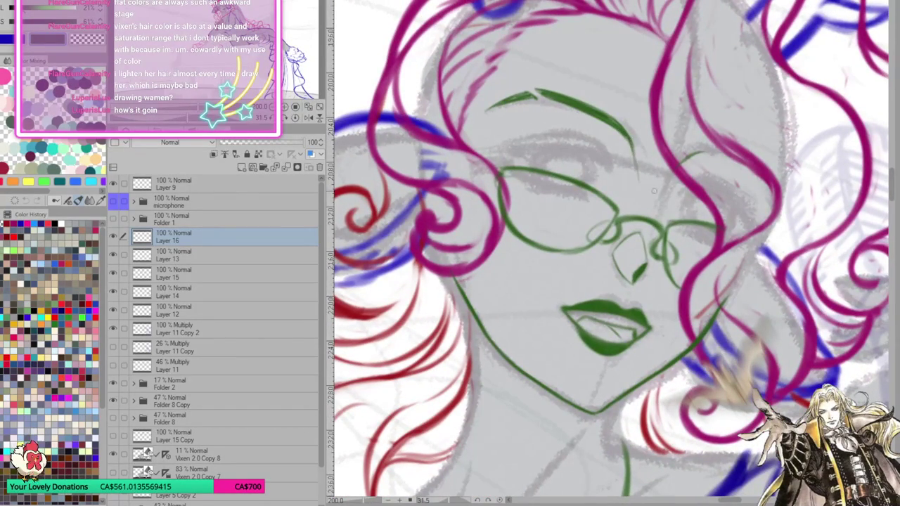
left_click_drag(633, 162, 620, 199)
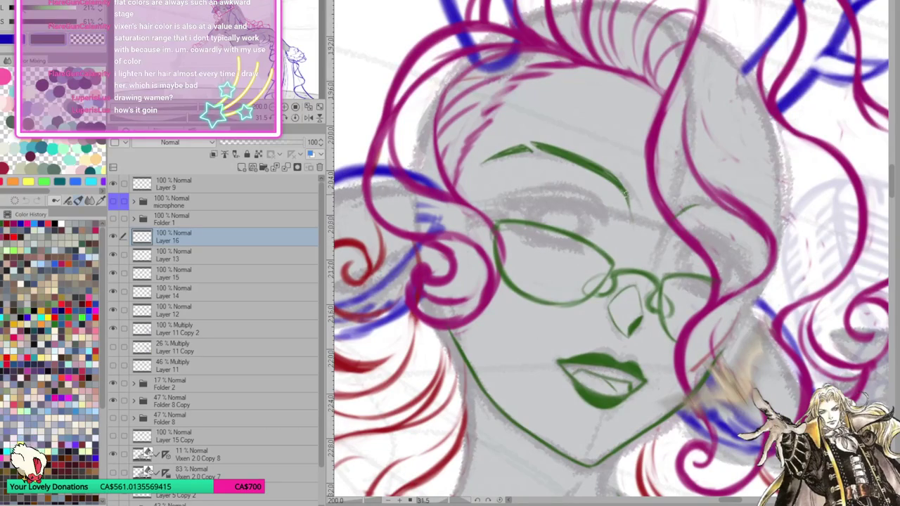
left_click_drag(720, 253, 692, 142)
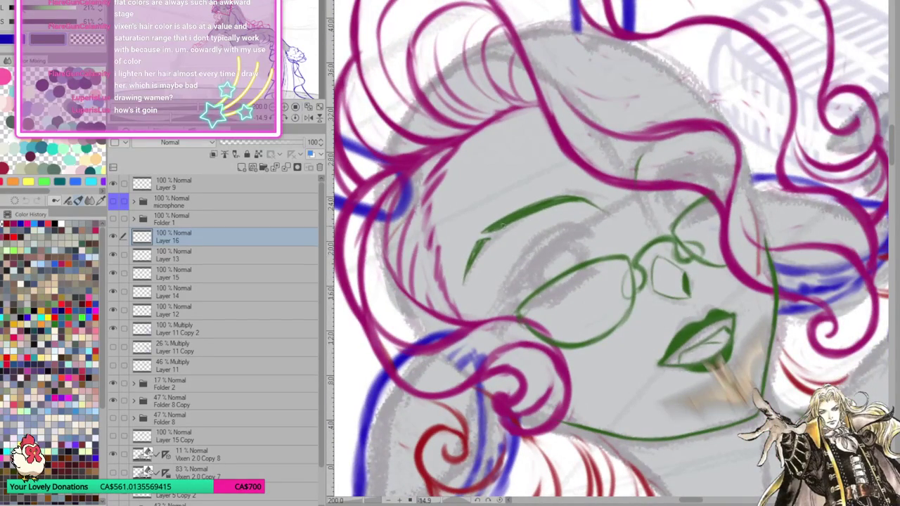
left_click_drag(533, 212, 559, 203)
left_click_drag(710, 212, 745, 195)
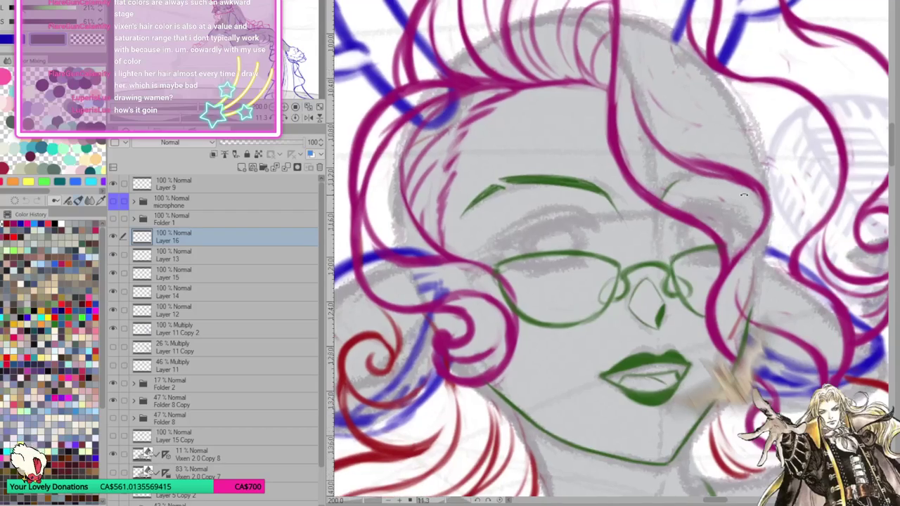
left_click_drag(496, 235, 560, 208)
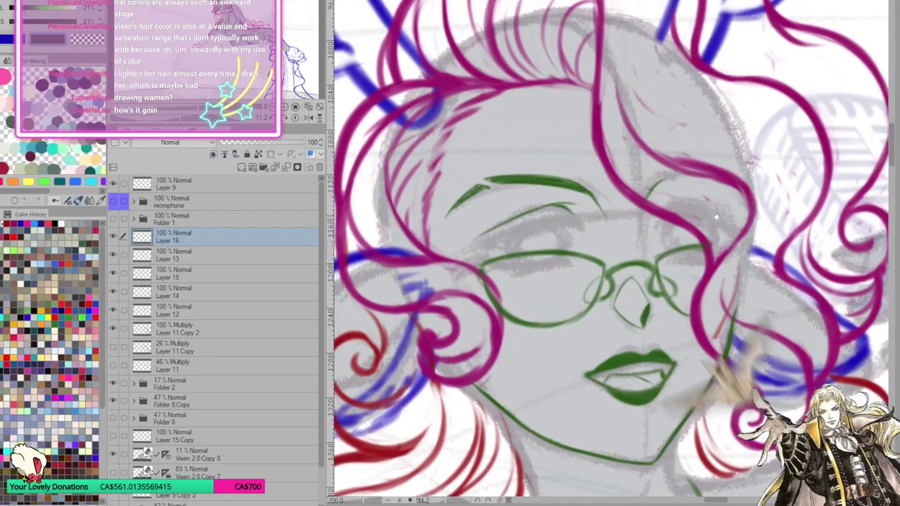
mouse_move(685, 174)
left_mouse_down()
mouse_move(663, 172)
mouse_move(715, 181)
left_mouse_up()
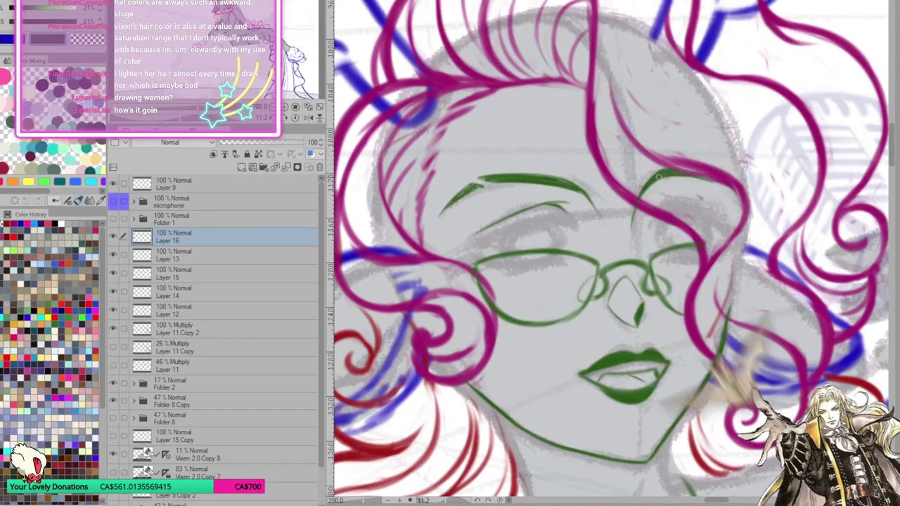
Draw the right eyebrow as a green arch above the right lens, rotating the canvas with the - and ^ keys
key("minus")
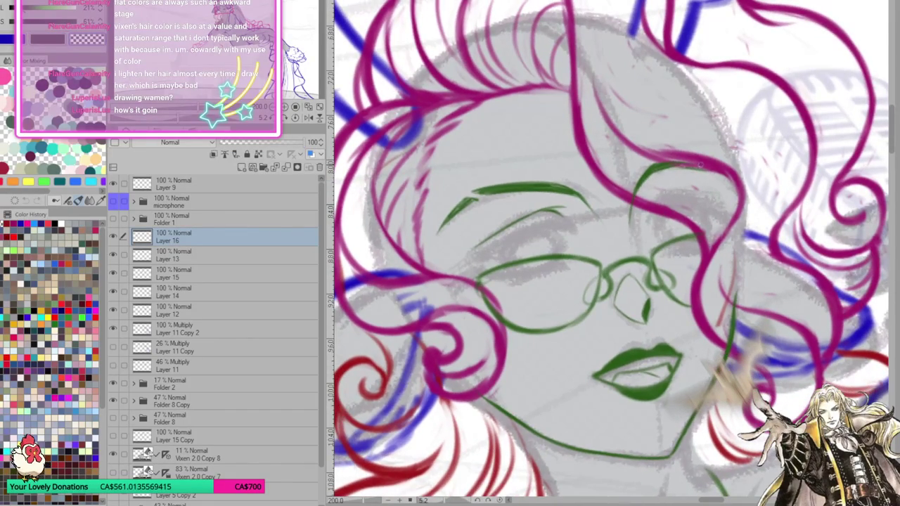
left_click_drag(668, 156, 715, 155)
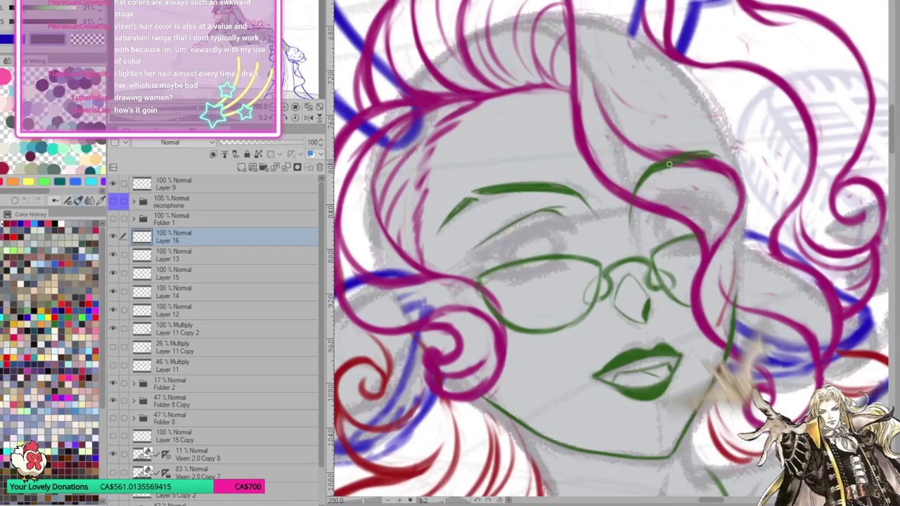
left_click_drag(699, 156, 735, 166)
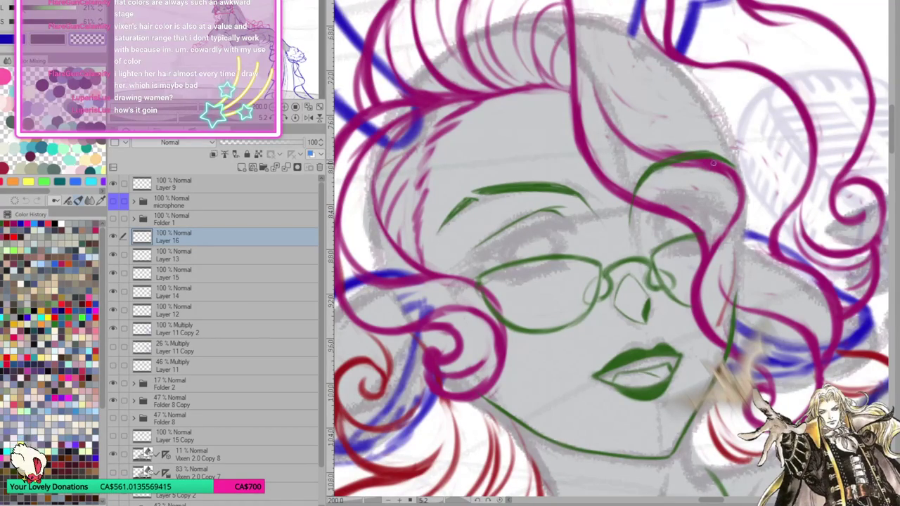
key("asciicircum")
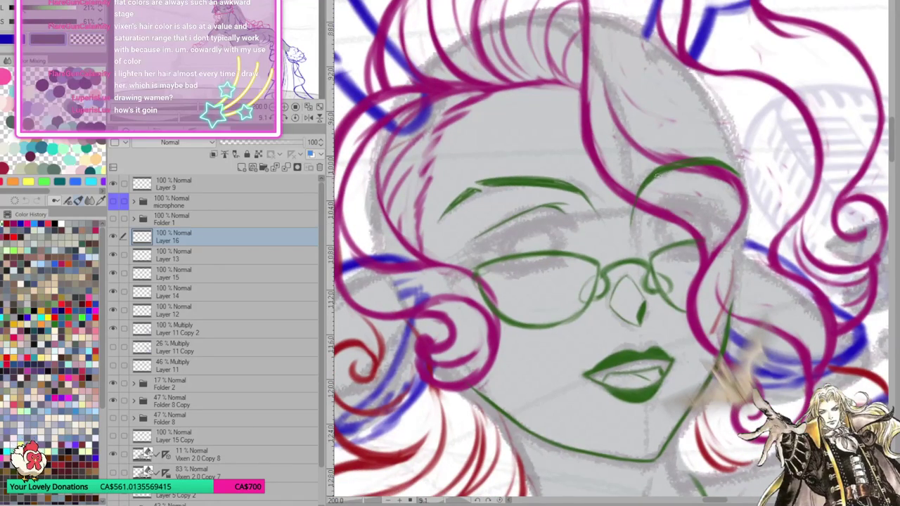
key("asciicircum")
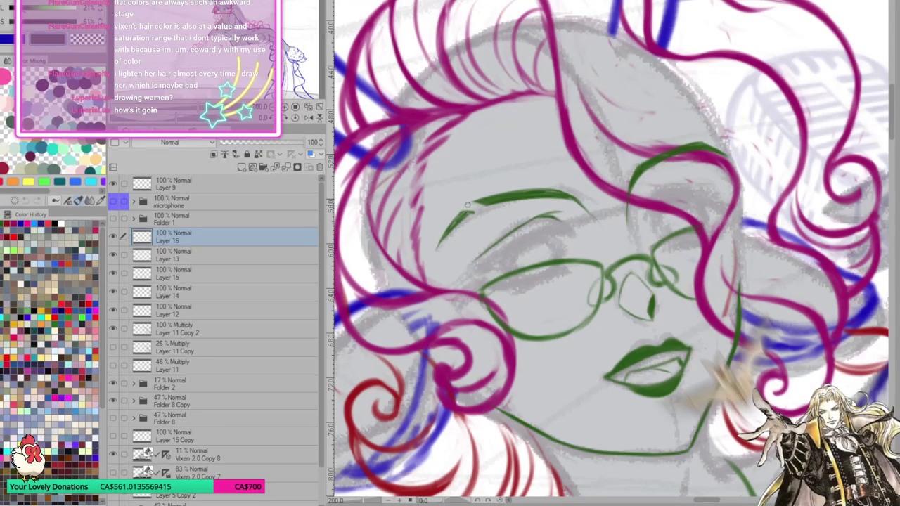
left_click_drag(467, 213, 628, 158)
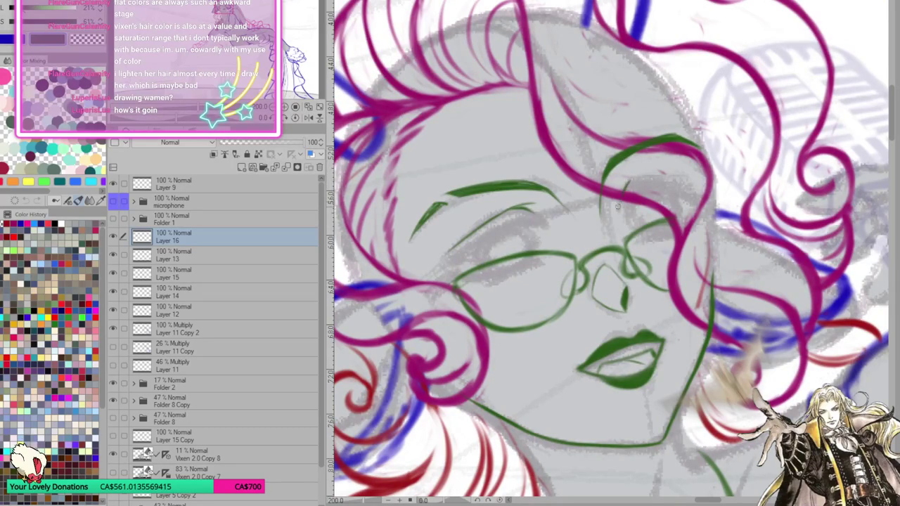
mouse_move(619, 184)
left_mouse_down()
mouse_move(667, 173)
mouse_move(696, 186)
left_mouse_up()
scroll(650, 212, "down", 1)
scroll(598, 225, "down", 2)
scroll(492, 239, "down", 2)
scroll(417, 251, "down", 1)
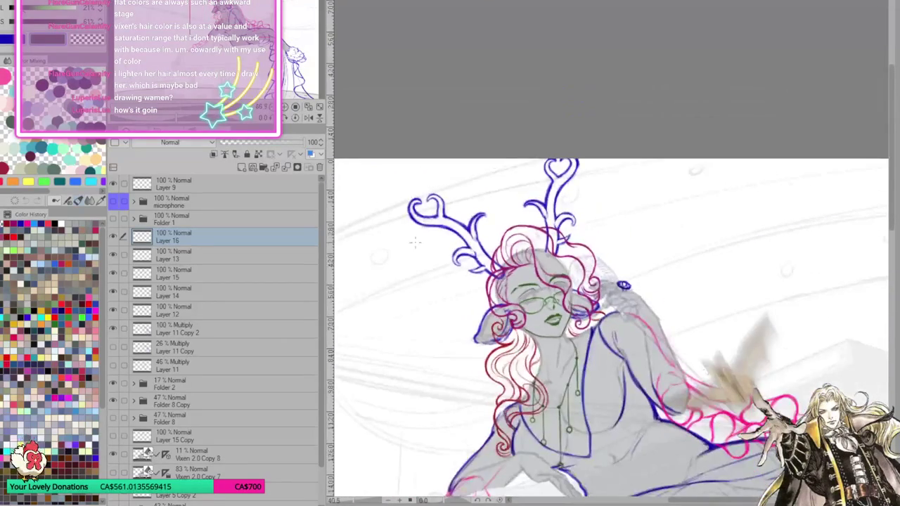
scroll(608, 331, "down", 1)
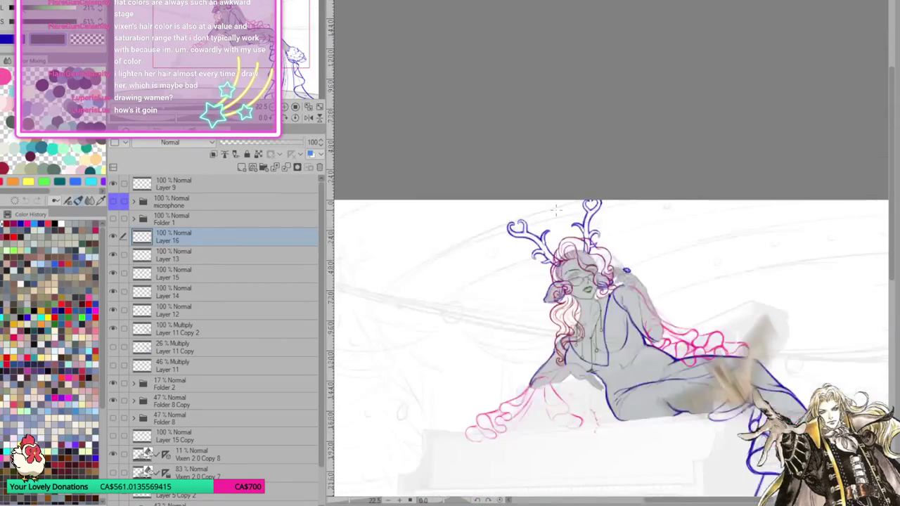
scroll(607, 330, "down", 2)
scroll(643, 277, "up", 2)
scroll(643, 277, "up", 1)
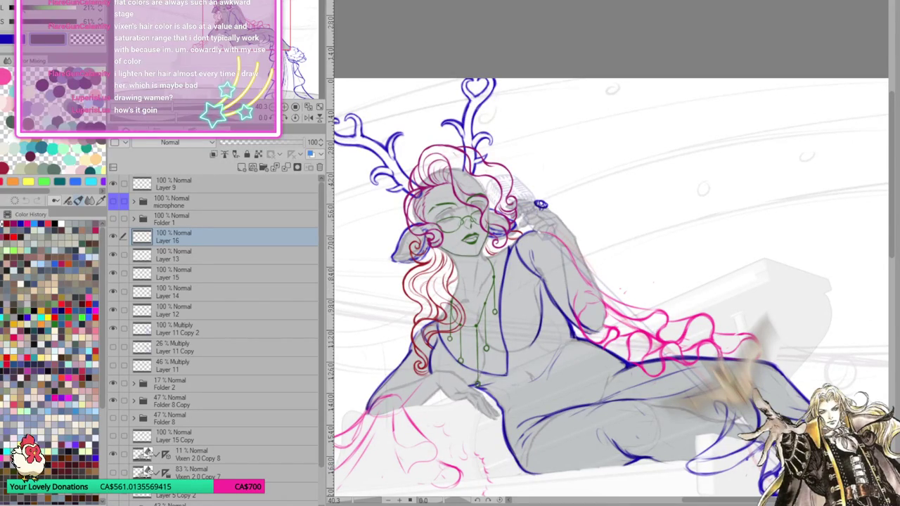
scroll(552, 137, "up", 2)
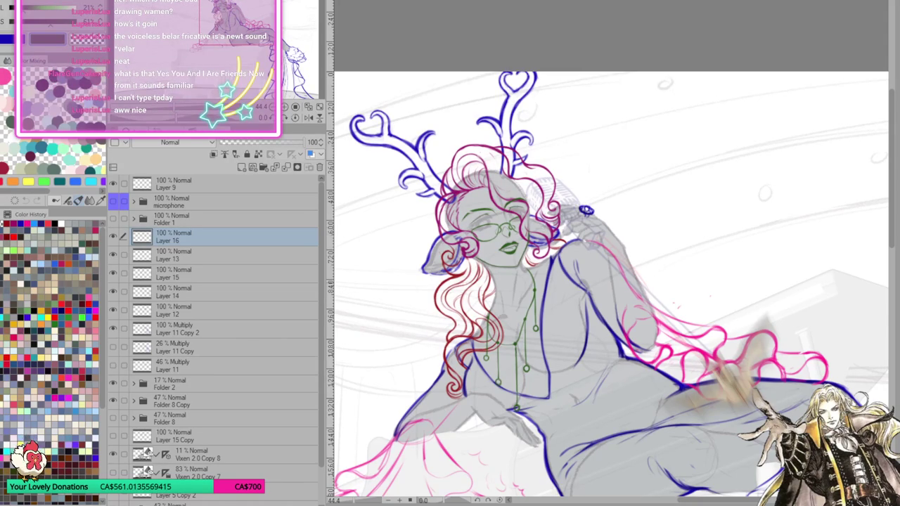
Add a new layer above Layer 16 and zoom in with the face centred
scroll(585, 189, "up", 3)
scroll(452, 249, "up", 2)
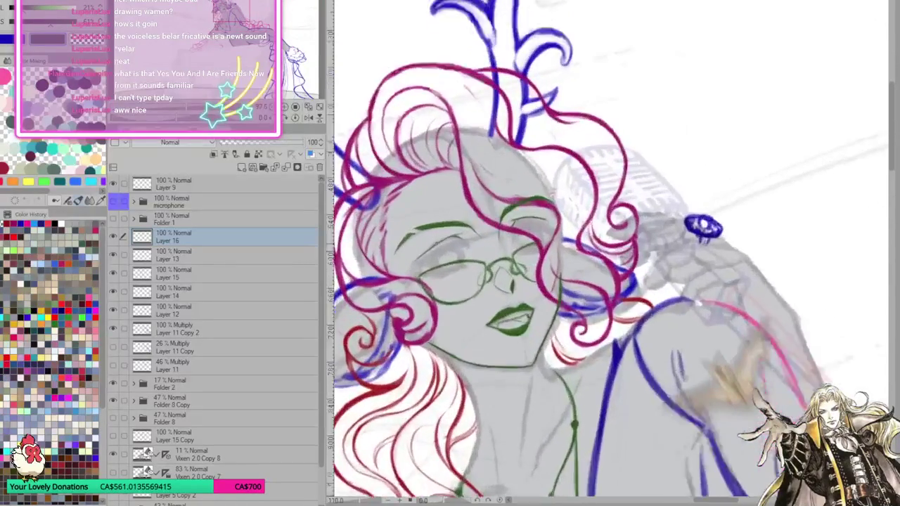
scroll(452, 248, "up", 2)
left_click(243, 169)
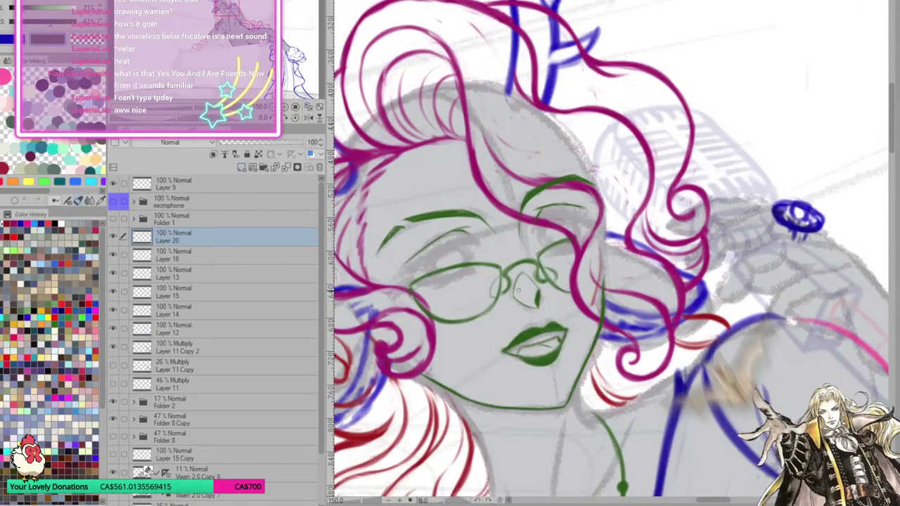
scroll(517, 287, "up", 2)
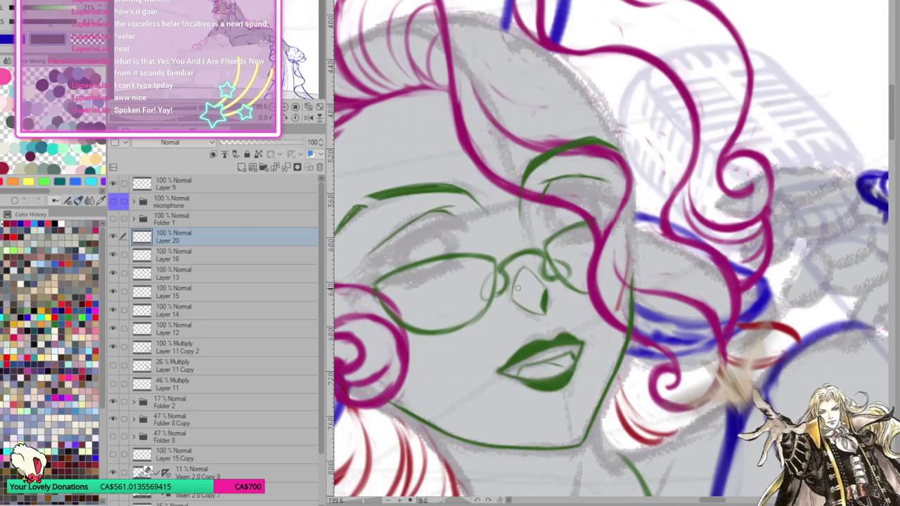
left_click_drag(517, 288, 581, 249)
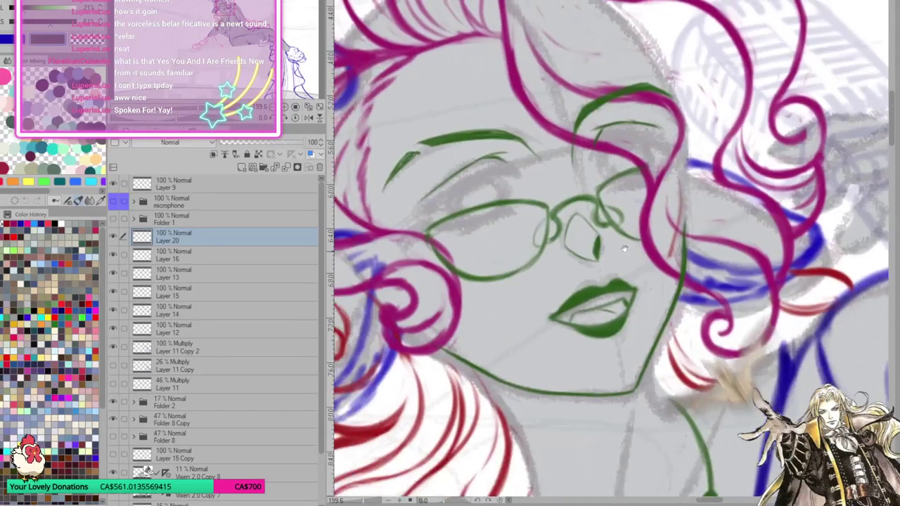
mouse_move(449, 212)
left_mouse_down()
mouse_move(544, 180)
mouse_move(559, 185)
mouse_move(523, 188)
mouse_move(432, 232)
mouse_move(489, 203)
mouse_move(471, 214)
left_mouse_up()
Ink the blue upper lash line, lower lashes and a small pupil inside the iris
mouse_move(526, 184)
left_mouse_down()
mouse_move(473, 213)
mouse_move(537, 176)
mouse_move(549, 182)
mouse_move(525, 181)
mouse_move(557, 184)
mouse_move(561, 173)
mouse_move(545, 185)
left_mouse_up()
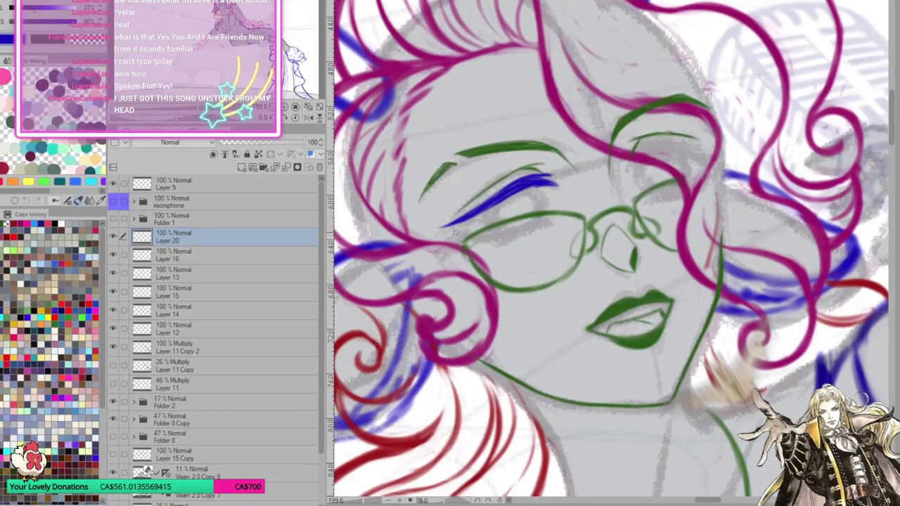
mouse_move(461, 225)
left_mouse_down()
mouse_move(480, 237)
mouse_move(550, 218)
left_mouse_up()
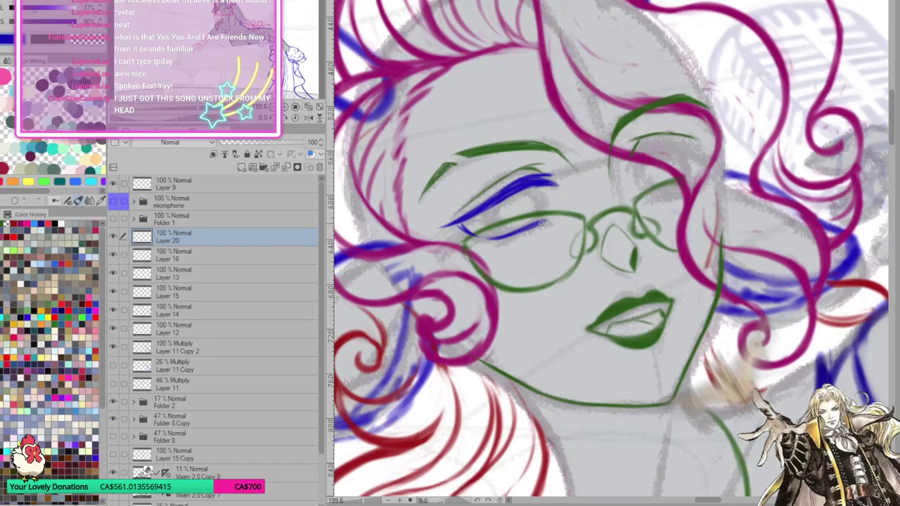
left_click_drag(665, 204, 643, 206)
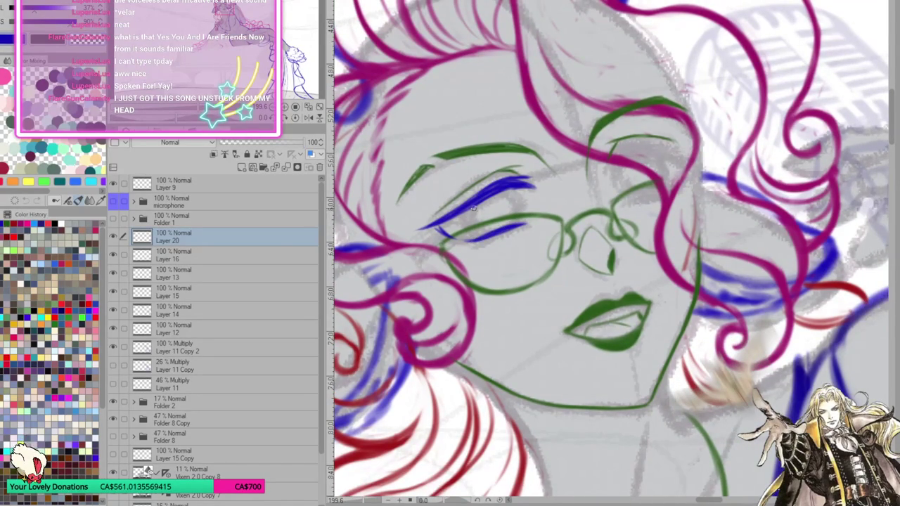
mouse_move(485, 239)
left_mouse_down()
mouse_move(468, 219)
mouse_move(496, 189)
mouse_move(517, 216)
mouse_move(504, 194)
left_mouse_up()
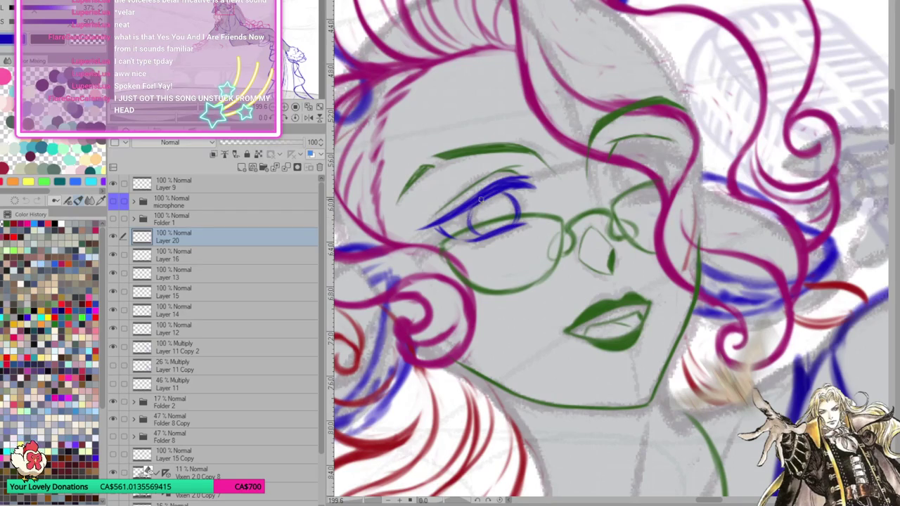
left_click_drag(492, 209, 493, 220)
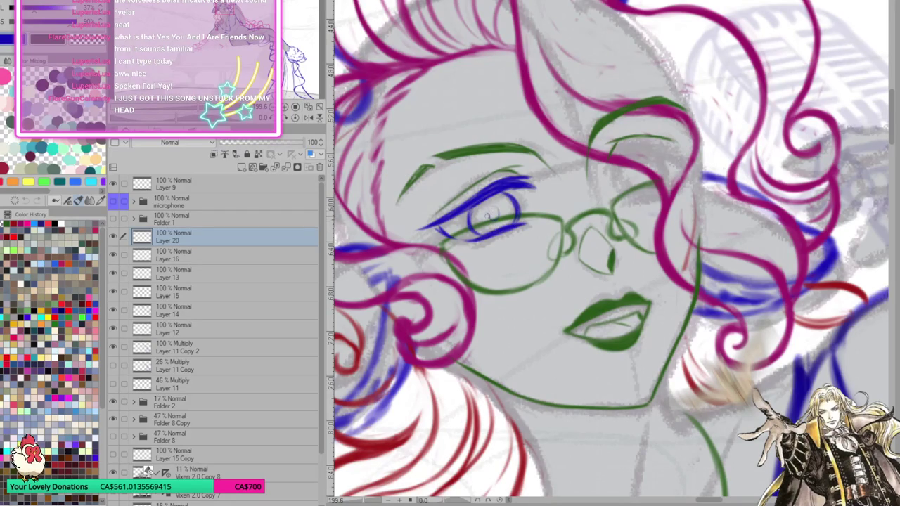
Add blue lash flicks above the eye and near its upper-left corner
scroll(499, 204, "right", 2)
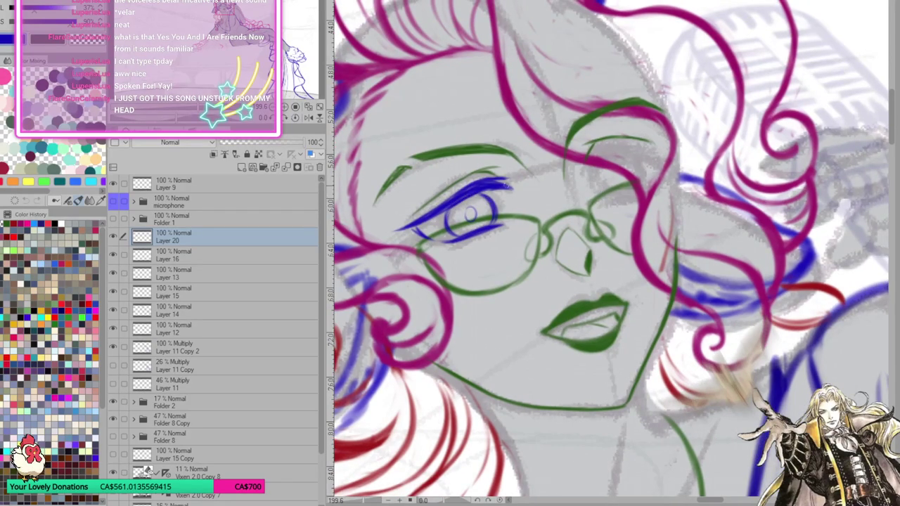
scroll(509, 199, "left", 2)
scroll(513, 198, "left", 3)
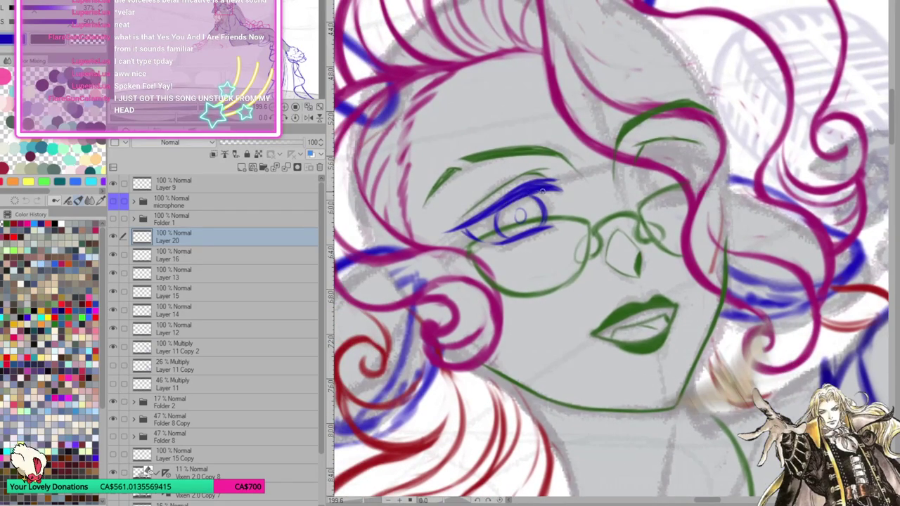
scroll(587, 189, "left", 1)
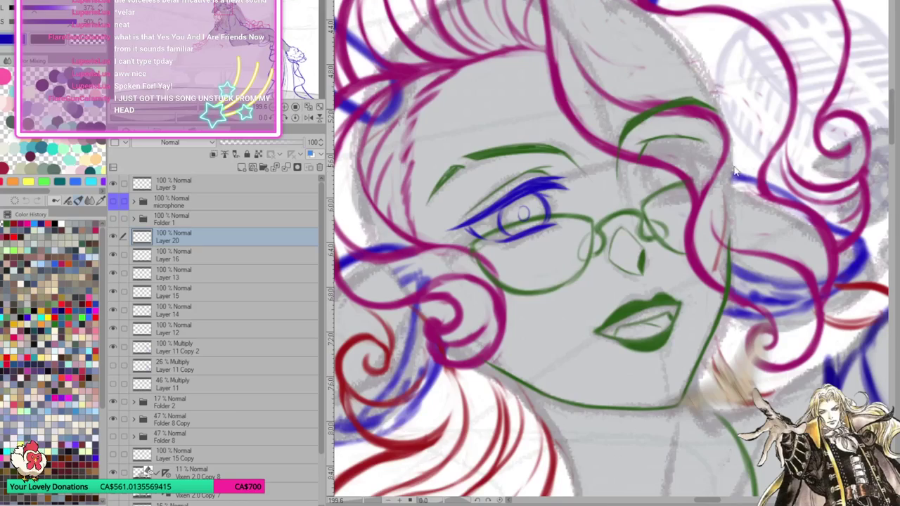
left_click_drag(536, 185, 554, 162)
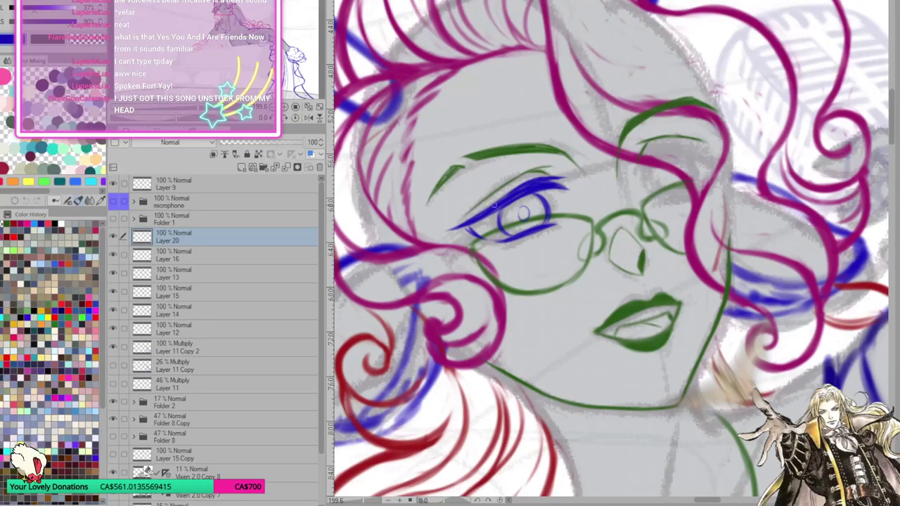
mouse_move(506, 198)
left_mouse_down()
mouse_move(509, 178)
mouse_move(536, 180)
mouse_move(548, 159)
left_mouse_up()
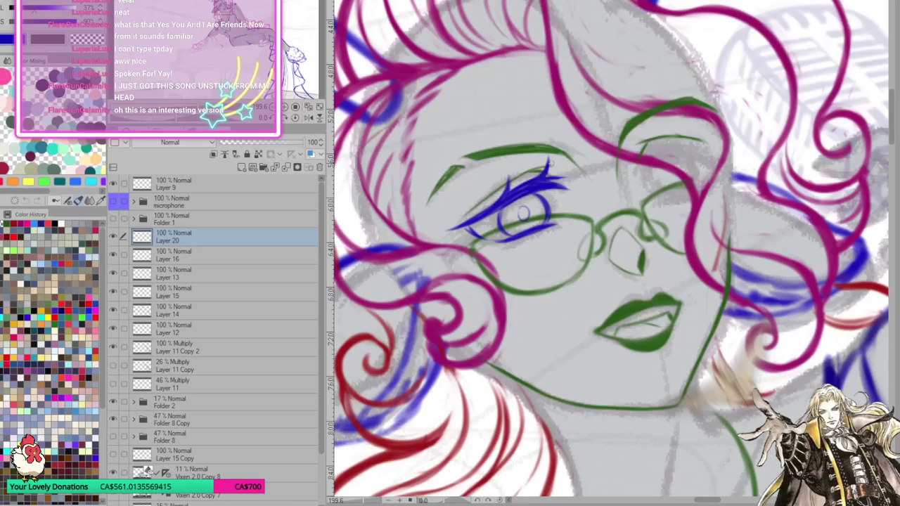
left_click_drag(495, 202, 506, 168)
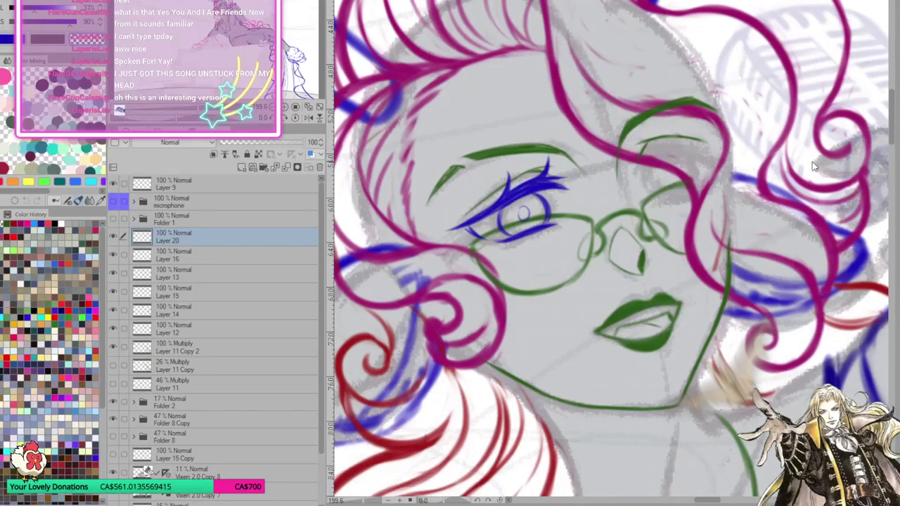
key("ctrl+z")
key("ctrl+z")
key("ctrl+z")
key("ctrl+z")
key("ctrl+z")
key("ctrl+z")
key("ctrl+z")
Erase a stray blue mark beside the eye and ink a short upper-lid line on the second eye
mouse_move(662, 200)
left_mouse_down()
mouse_move(646, 203)
mouse_move(661, 199)
left_mouse_up()
mouse_move(661, 200)
left_mouse_down()
mouse_move(736, 208)
mouse_move(640, 219)
mouse_move(571, 204)
left_mouse_up()
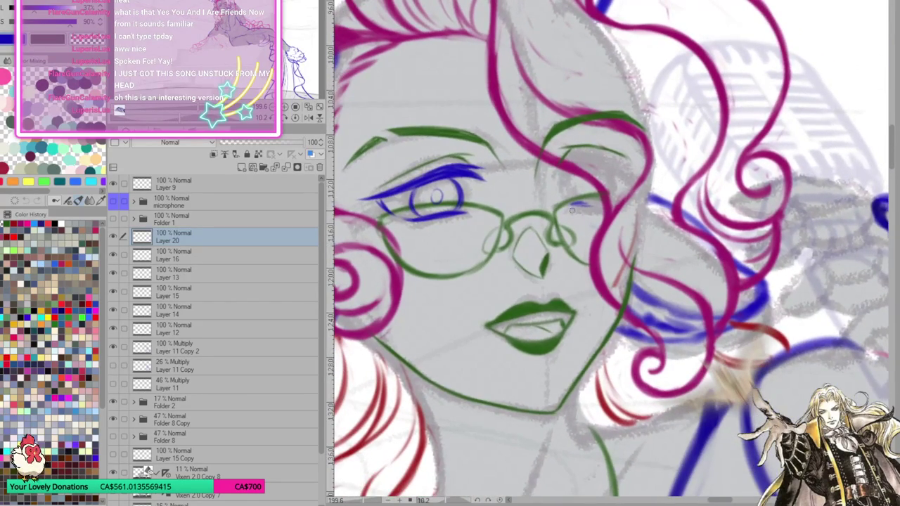
left_click_drag(570, 206, 612, 204)
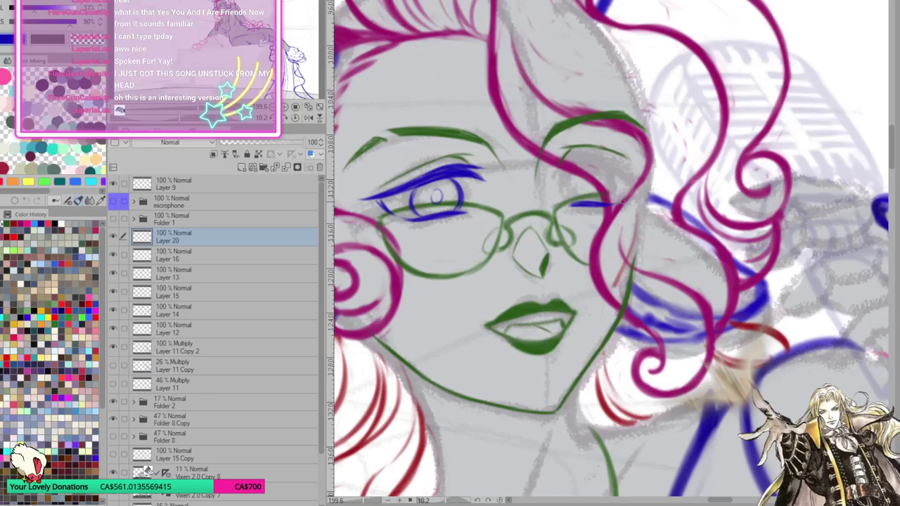
left_click_drag(665, 188, 673, 188)
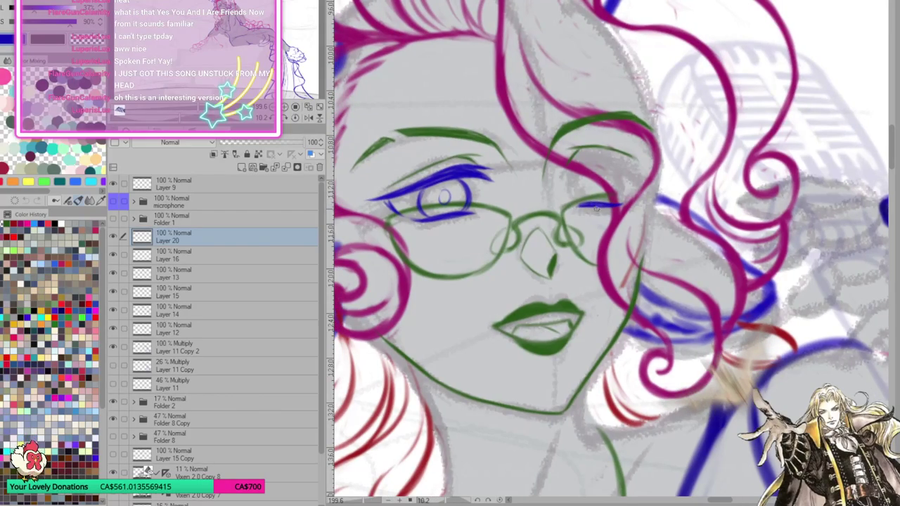
Fade Layers 16, 13 and 15 to 37% opacity and return to Layer 20
left_click(202, 257)
left_click(203, 291, "shift")
left_click(260, 142)
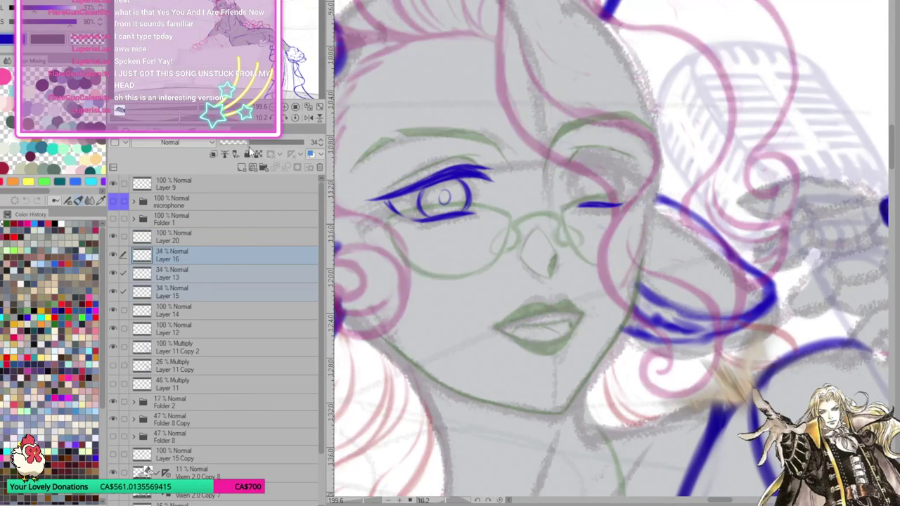
left_click(214, 238)
left_click_drag(599, 199, 615, 197)
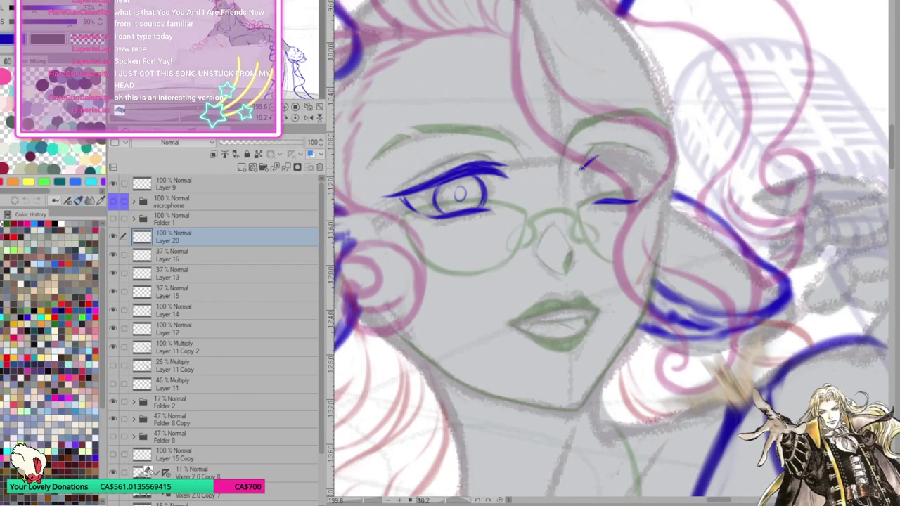
Draw and thicken the blue lash line above the second eye
mouse_move(581, 169)
left_mouse_down()
mouse_move(619, 156)
mouse_move(664, 177)
left_mouse_up()
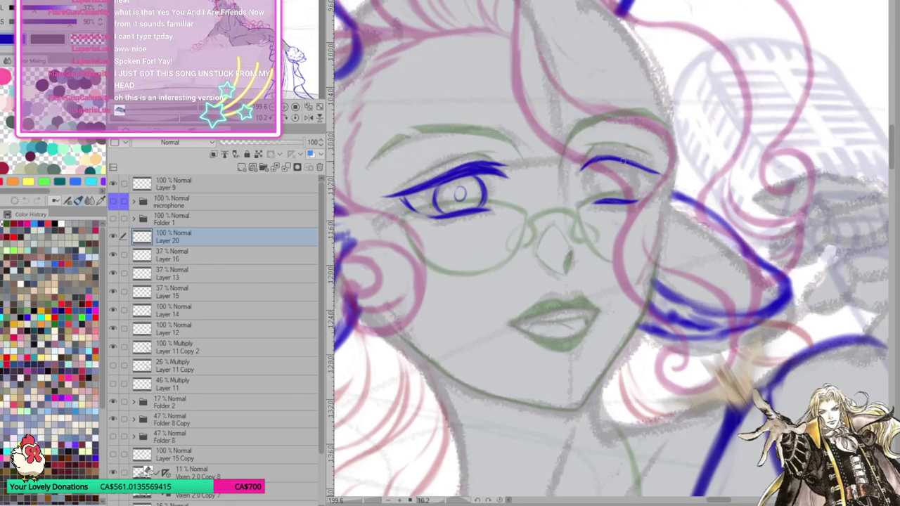
mouse_move(580, 167)
left_mouse_down()
mouse_move(611, 151)
mouse_move(645, 169)
mouse_move(672, 163)
mouse_move(651, 171)
left_mouse_up()
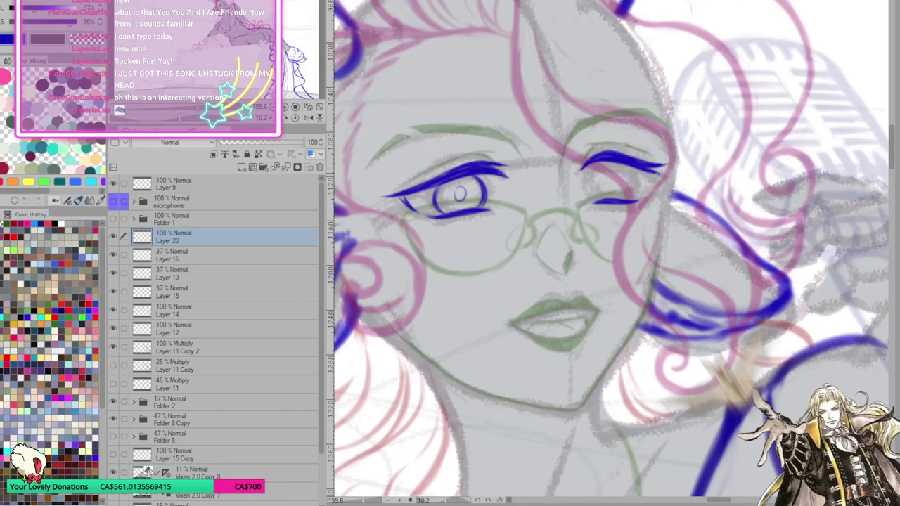
mouse_move(713, 207)
left_mouse_down()
mouse_move(557, 180)
mouse_move(606, 161)
left_mouse_up()
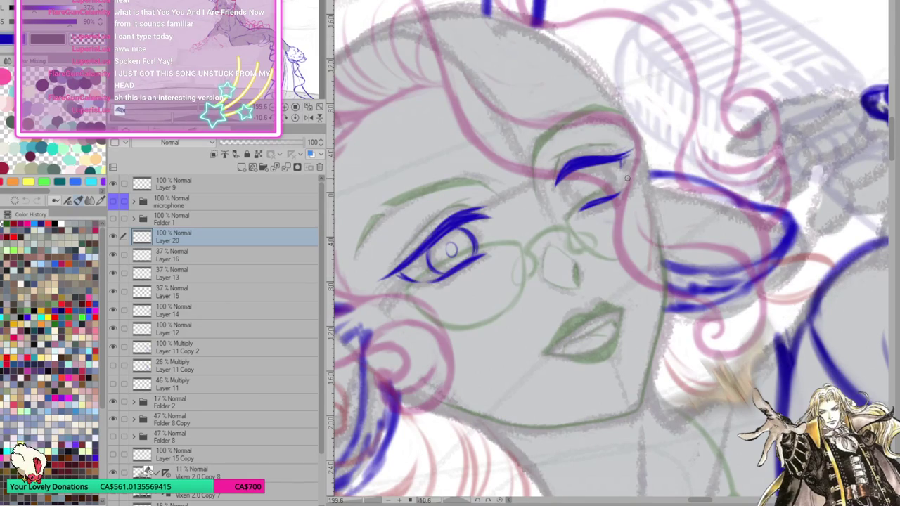
left_click_drag(698, 201, 652, 204)
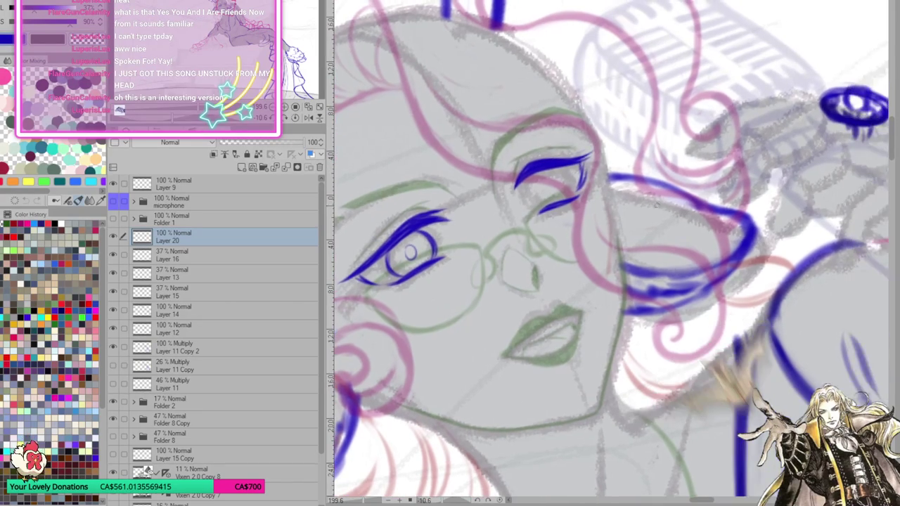
Flip the canvas horizontally and thicken the closed eye's blue lid line
left_click(296, 118)
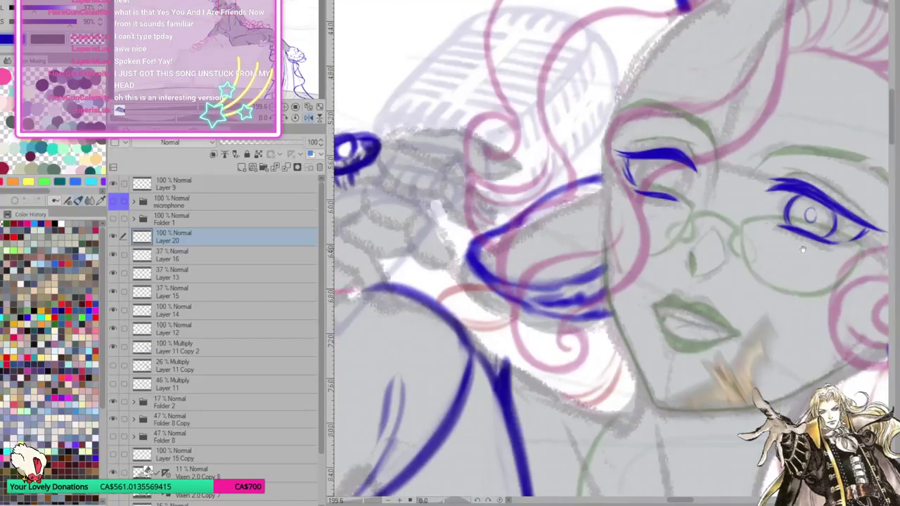
left_click_drag(804, 249, 788, 215)
left_click_drag(785, 202, 477, 204)
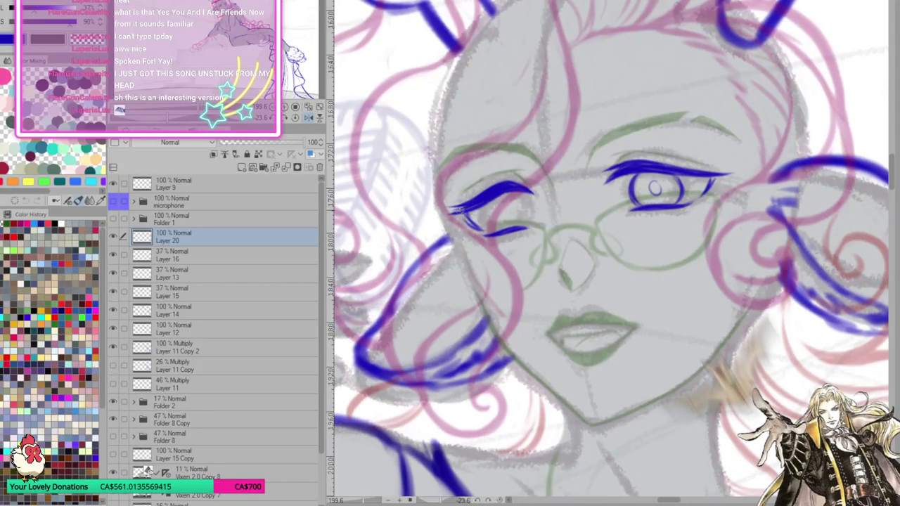
left_click_drag(492, 193, 450, 210)
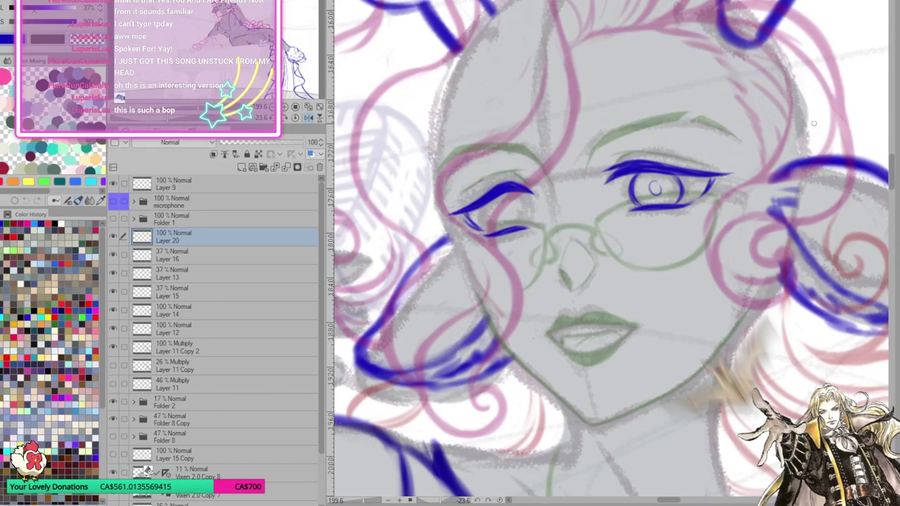
left_click_drag(724, 181, 735, 179)
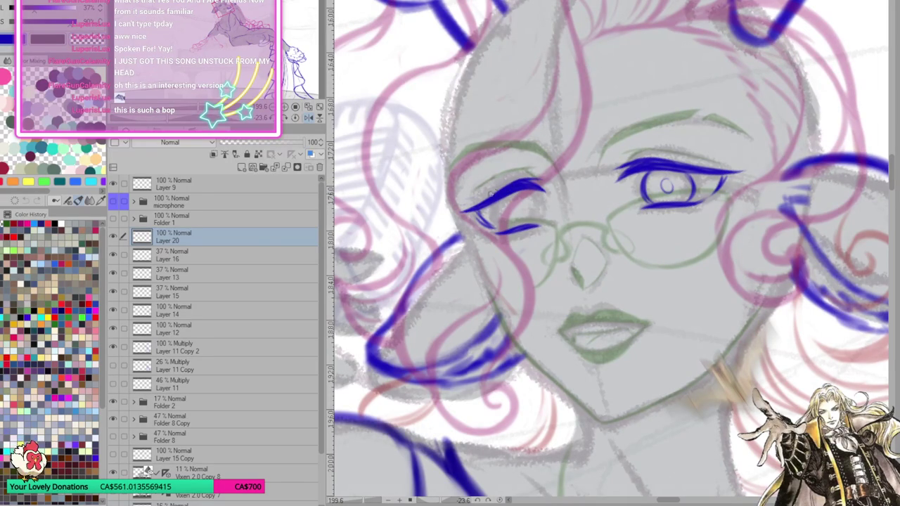
mouse_move(506, 188)
left_mouse_down()
mouse_move(452, 202)
mouse_move(470, 204)
left_mouse_up()
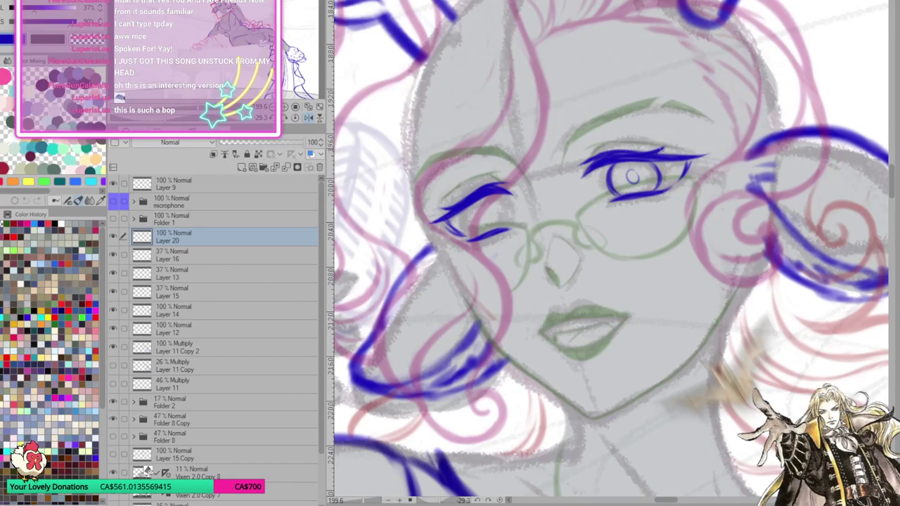
Select Layer 16, rotate the face upright, then make Layer 20 the active drawing layer
left_click(195, 255)
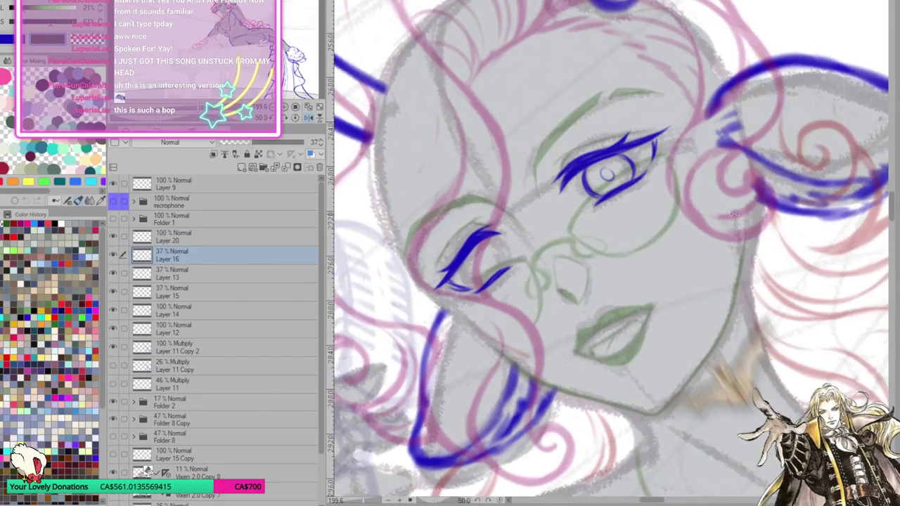
key("asciicircum")
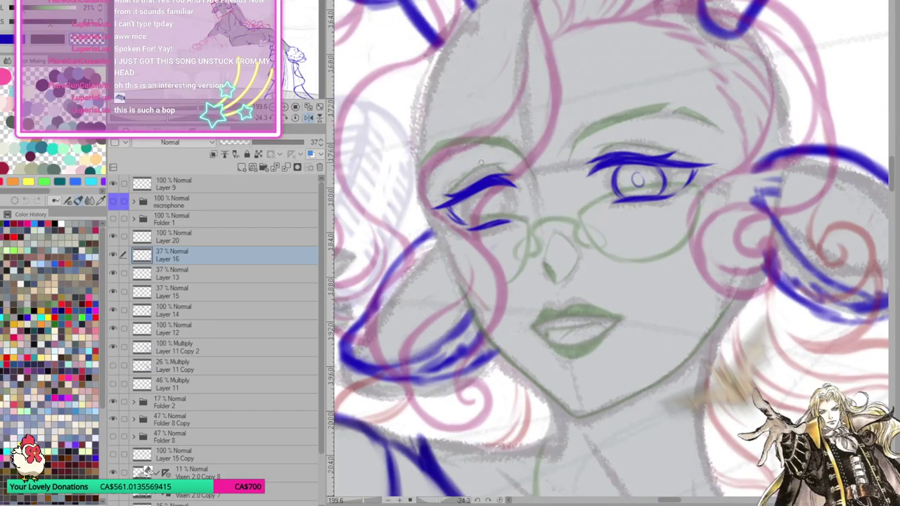
scroll(654, 180, "right", 2)
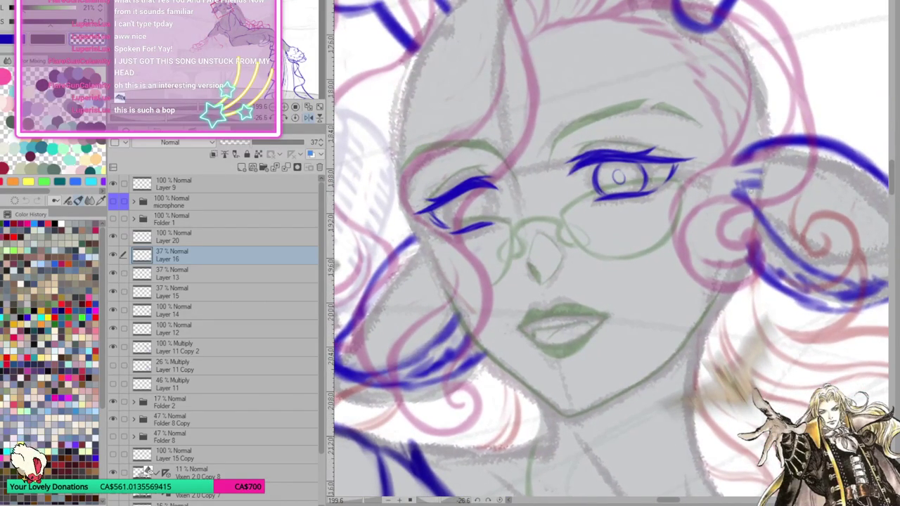
left_click(215, 237)
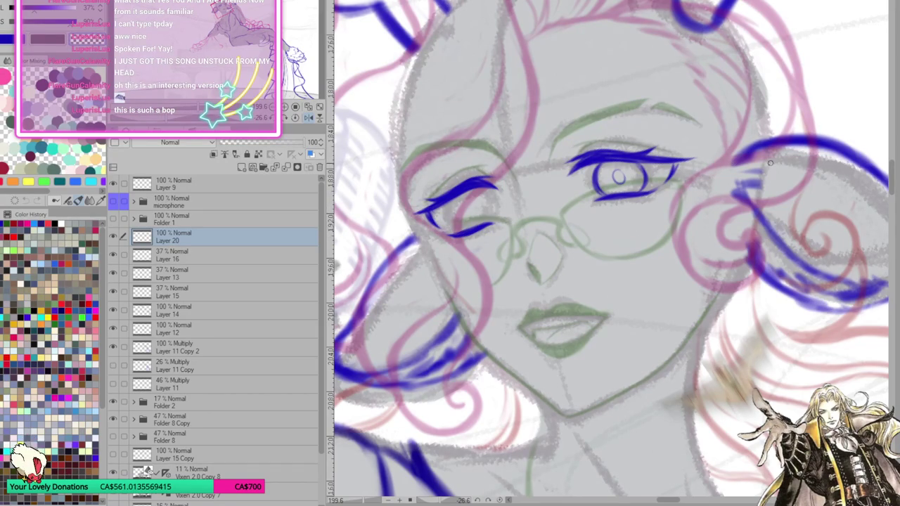
Flip the canvas back and redraw the winking eye's lower lash higher, with a short inner-end stroke
left_click(309, 120)
left_click(296, 118)
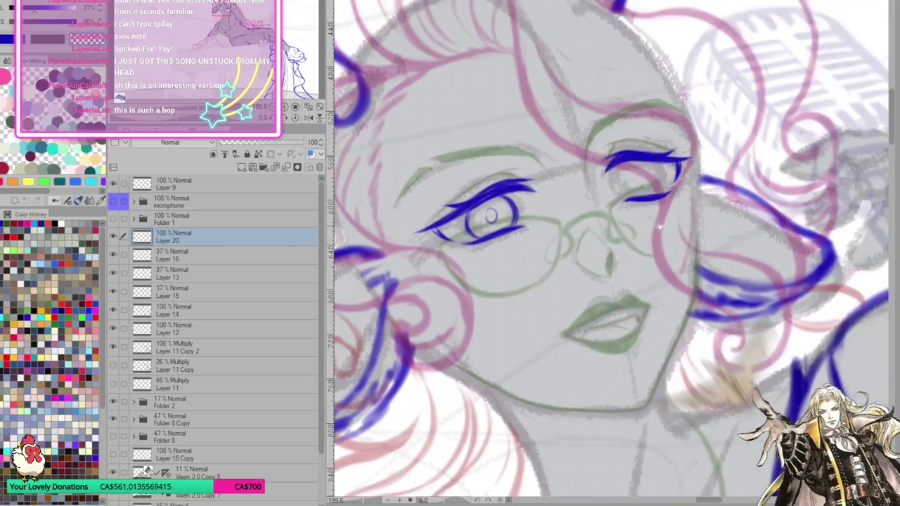
key("ctrl+z")
left_click_drag(625, 200, 674, 184)
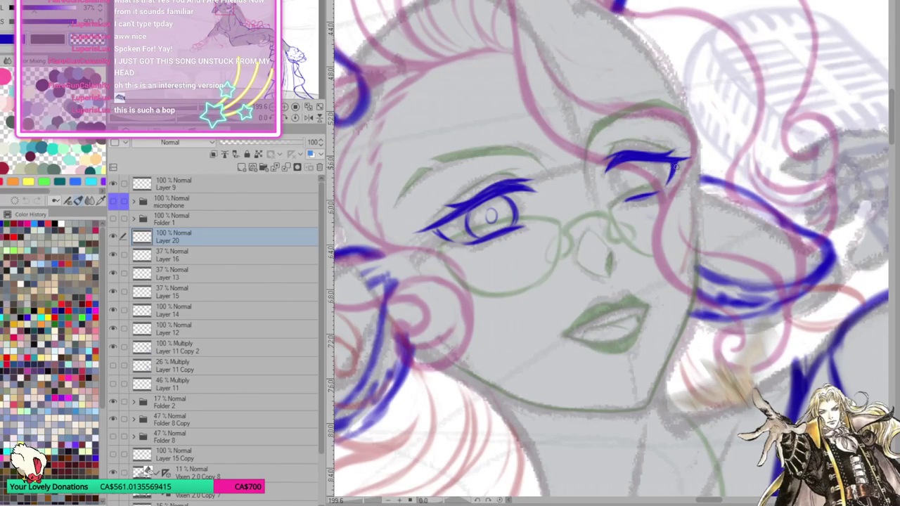
mouse_move(610, 166)
left_mouse_down()
mouse_move(603, 180)
mouse_move(621, 164)
left_mouse_up()
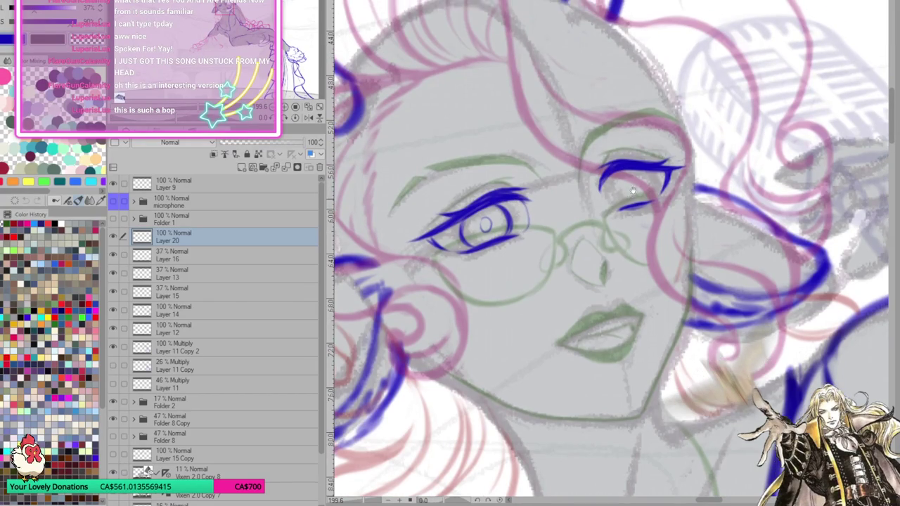
Draw the eye's inner corner and redraw the lower lash beneath it
left_click_drag(625, 184, 620, 193)
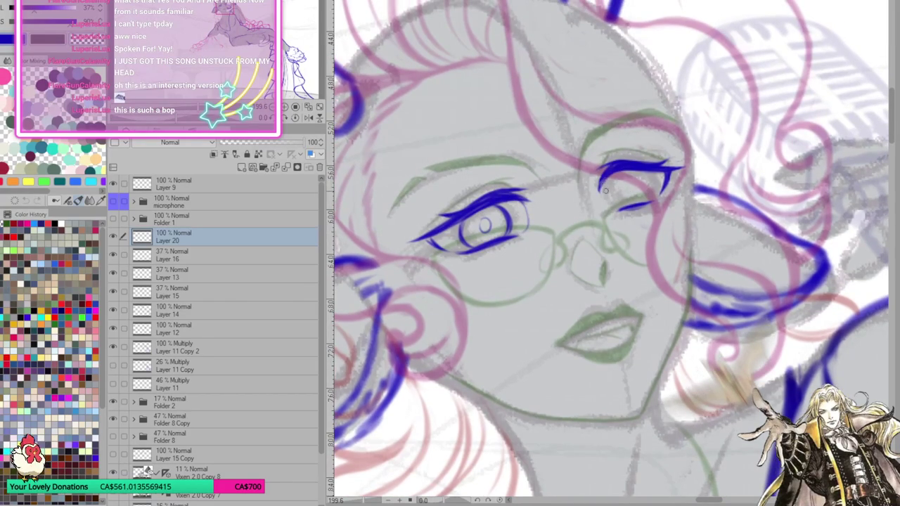
left_click_drag(598, 182, 617, 209)
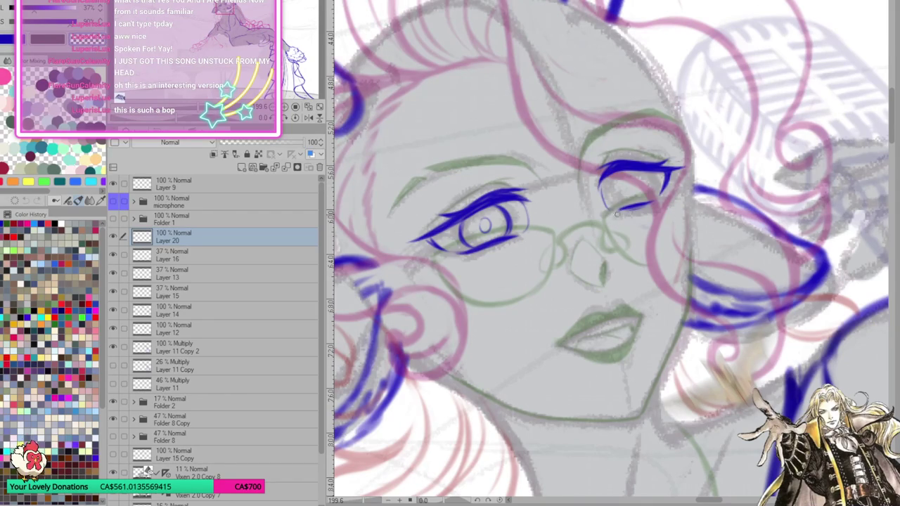
left_click_drag(618, 211, 653, 201)
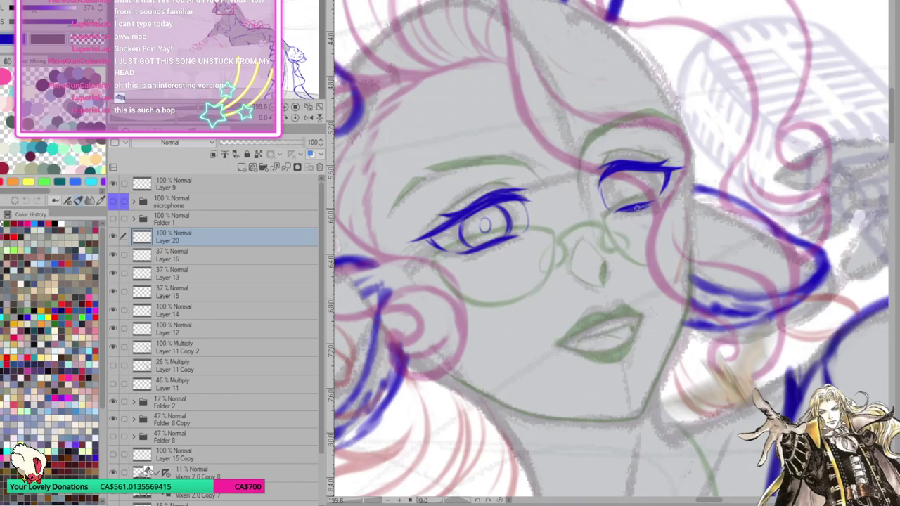
key("ctrl+z")
key("ctrl+z")
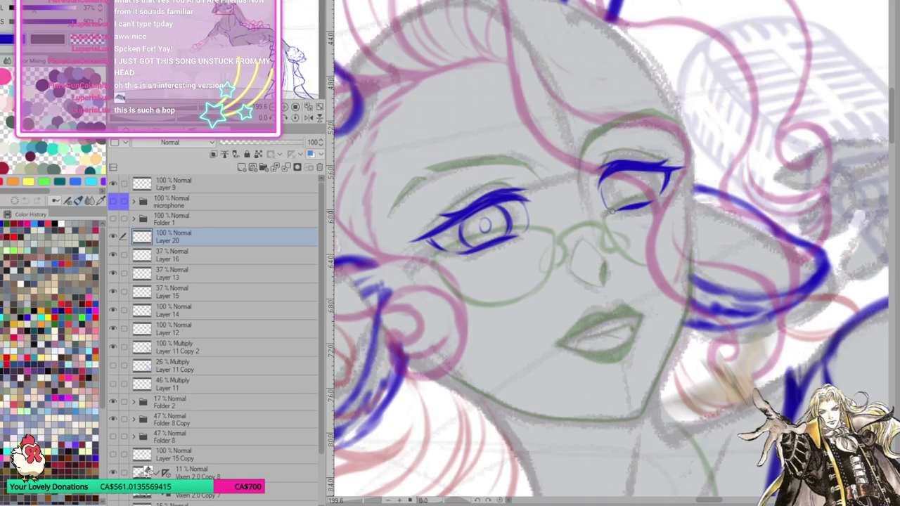
mouse_move(609, 210)
left_mouse_down()
mouse_move(654, 201)
mouse_move(648, 195)
left_mouse_up()
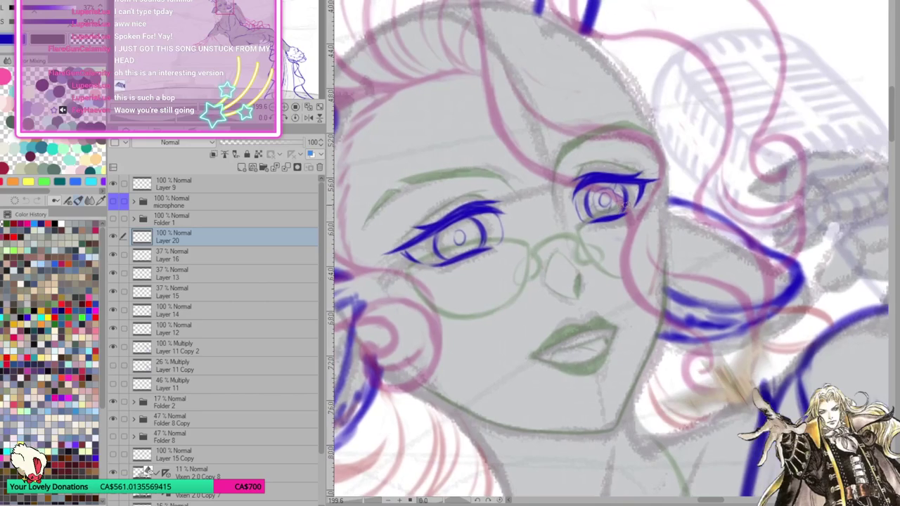
left_click_drag(650, 195, 632, 203)
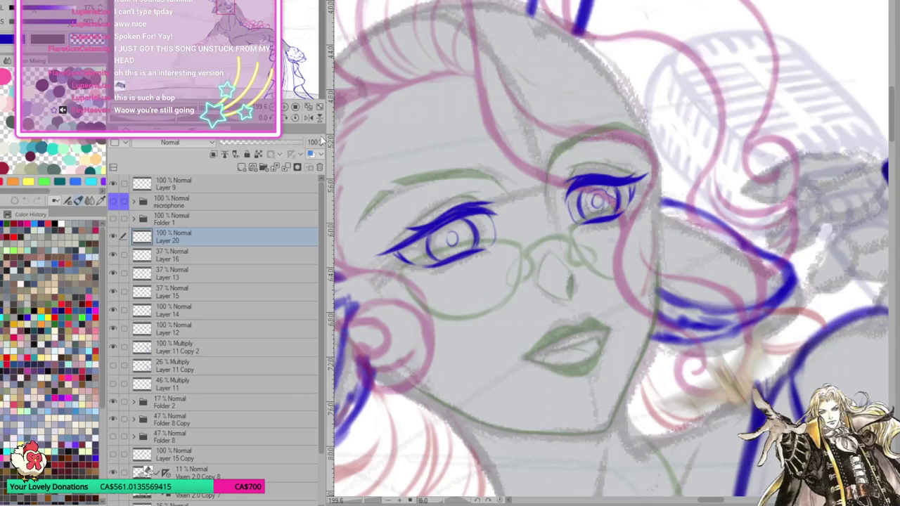
key("h")
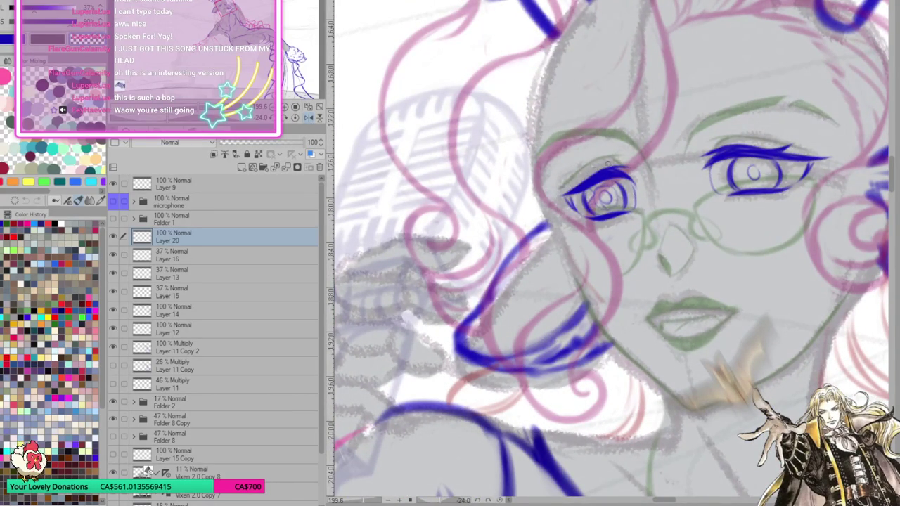
left_click_drag(808, 143, 770, 145)
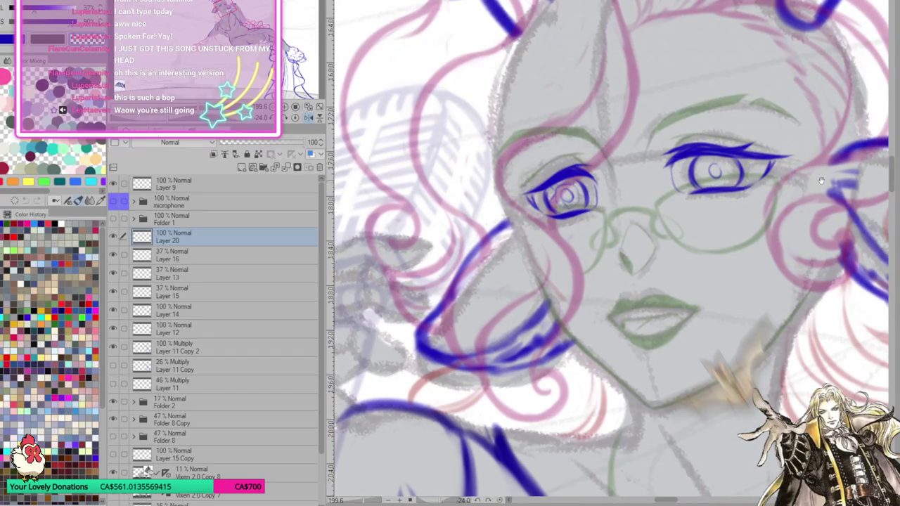
left_click_drag(822, 180, 808, 175)
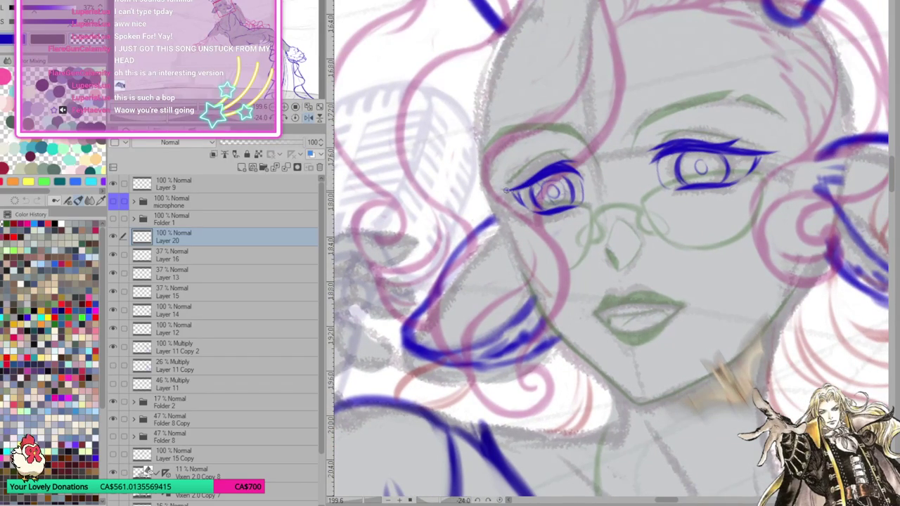
left_click_drag(506, 191, 384, 223)
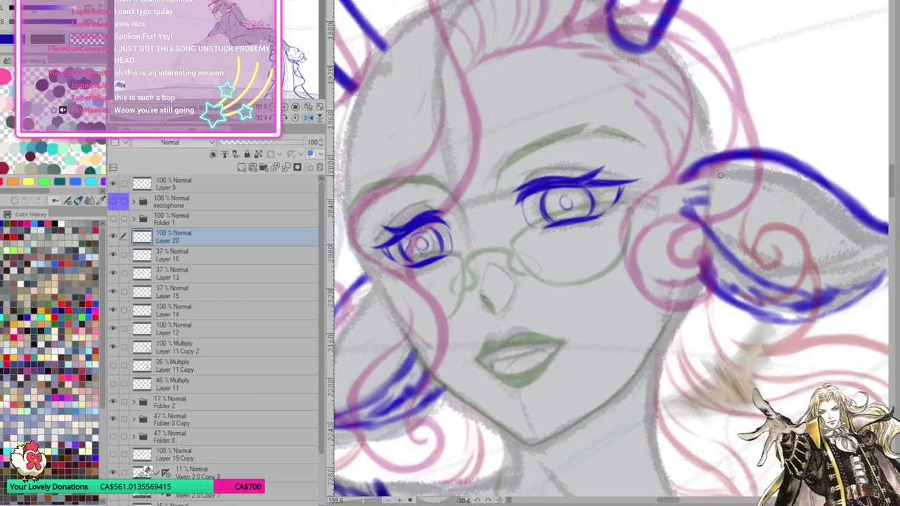
mouse_move(719, 174)
left_mouse_down()
mouse_move(773, 208)
mouse_move(687, 213)
left_mouse_up()
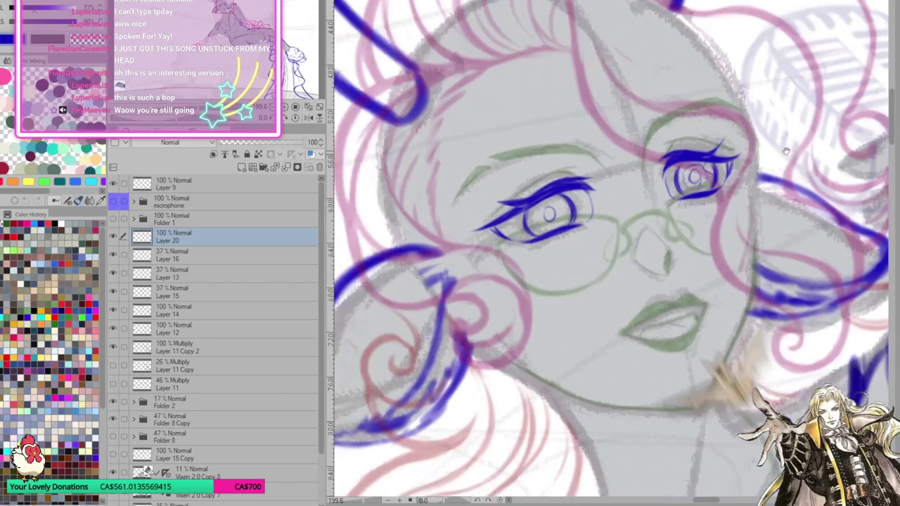
left_click_drag(653, 185, 703, 189)
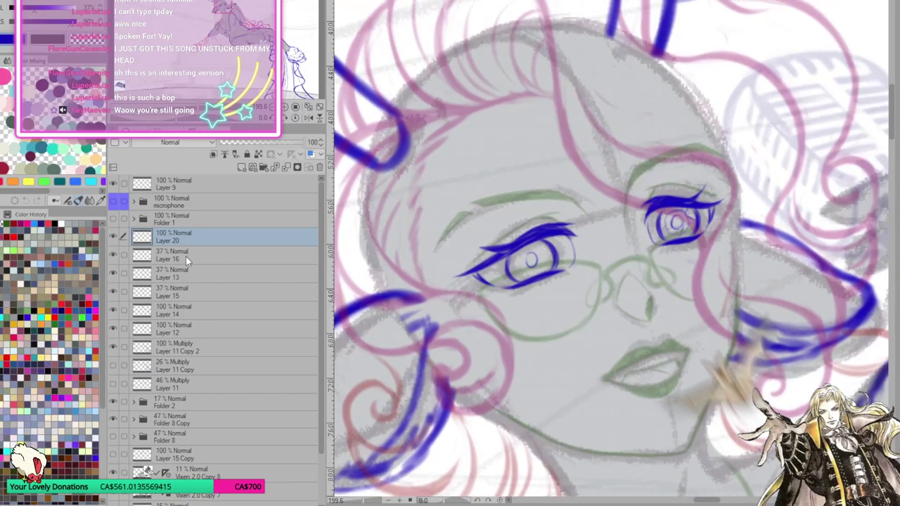
Set the hair, face and glasses layers (16, 13, 15) to 100% opacity
left_click(187, 256)
left_click_drag(295, 142, 310, 142)
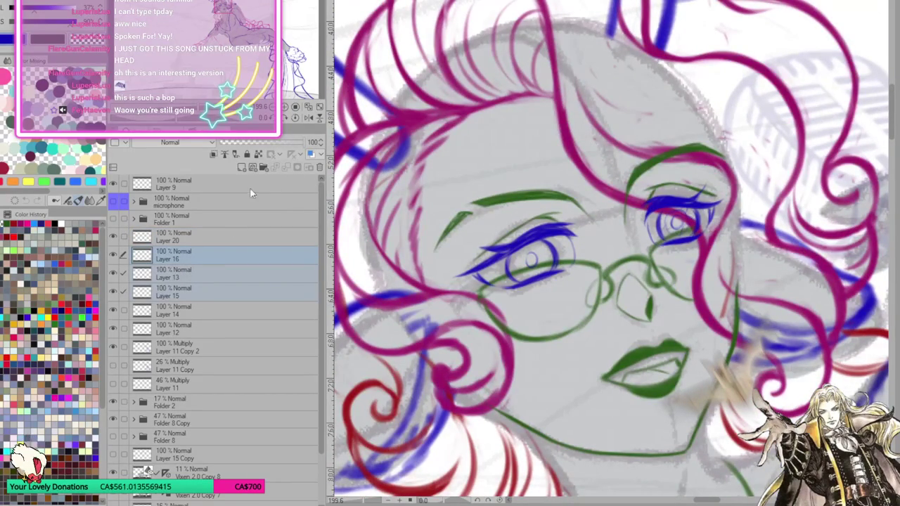
scroll(632, 244, "down", 2)
scroll(632, 243, "down", 2)
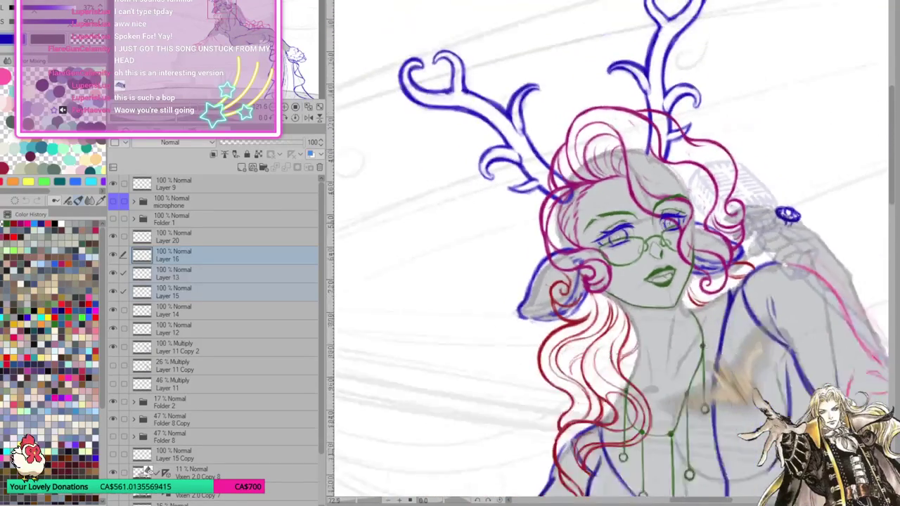
scroll(632, 244, "down", 2)
scroll(632, 244, "down", 2)
scroll(728, 217, "up", 2)
scroll(728, 217, "up", 2)
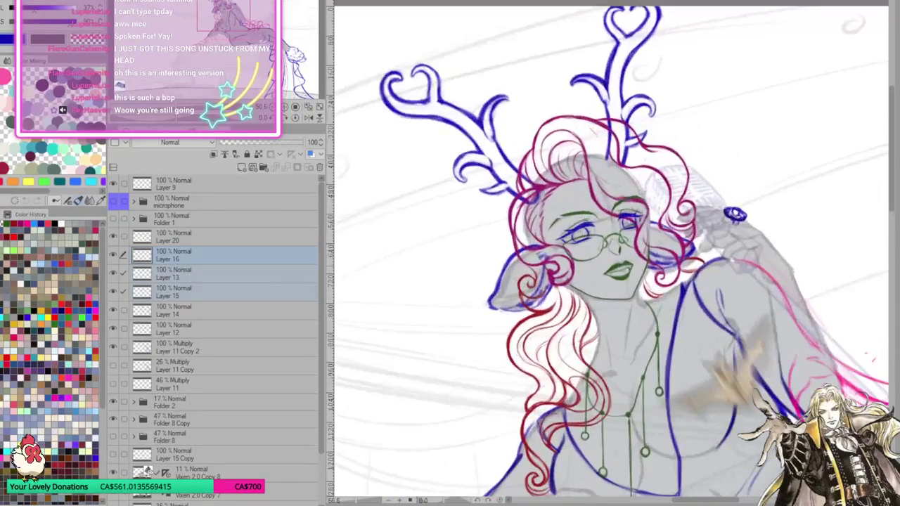
scroll(728, 217, "down", 2)
scroll(727, 217, "up", 2)
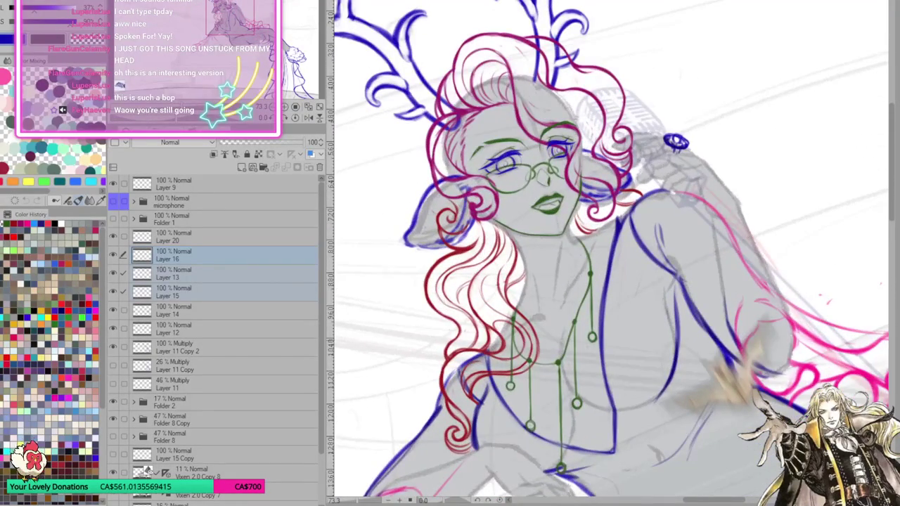
scroll(728, 217, "down", 1)
scroll(727, 217, "down", 3)
scroll(727, 217, "up", 1)
scroll(728, 217, "up", 1)
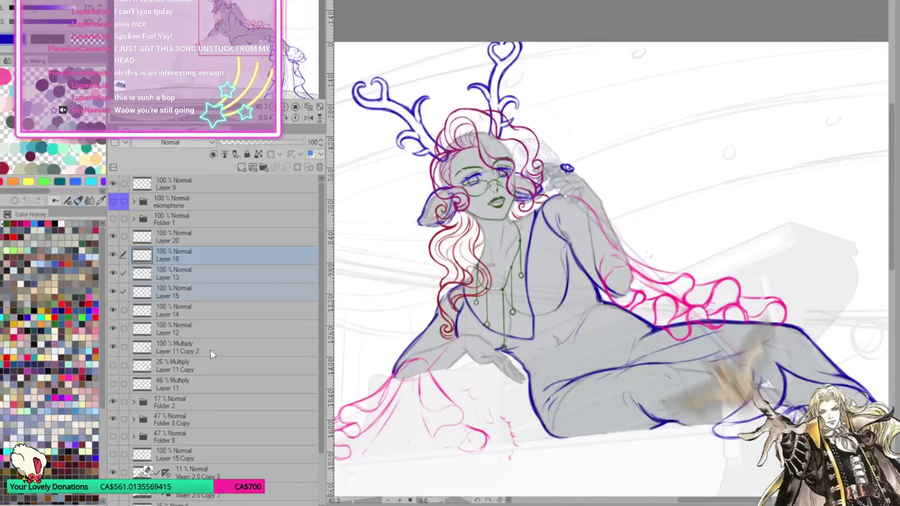
Adjust Folder 2 and Folder 8 Copy opacity, bringing Folder 2 to 100%
left_click(193, 362)
left_click(198, 348)
left_click(192, 403)
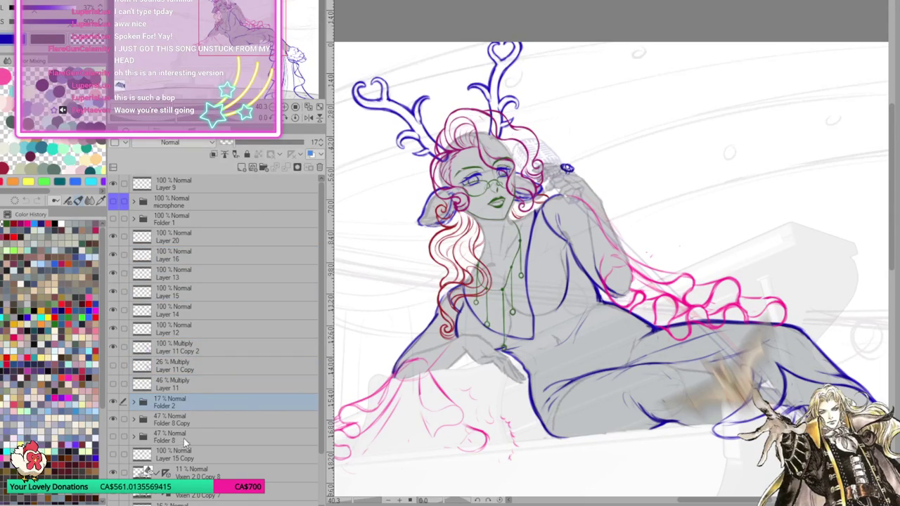
left_click(190, 423, "ctrl")
mouse_move(298, 145)
left_mouse_down()
mouse_move(315, 149)
mouse_move(251, 147)
left_mouse_up()
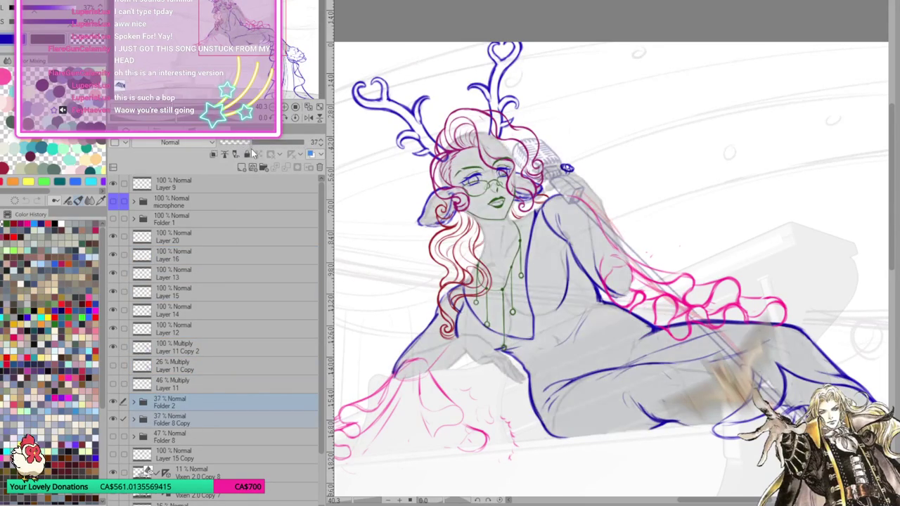
left_click(210, 407)
left_click_drag(290, 149, 330, 144)
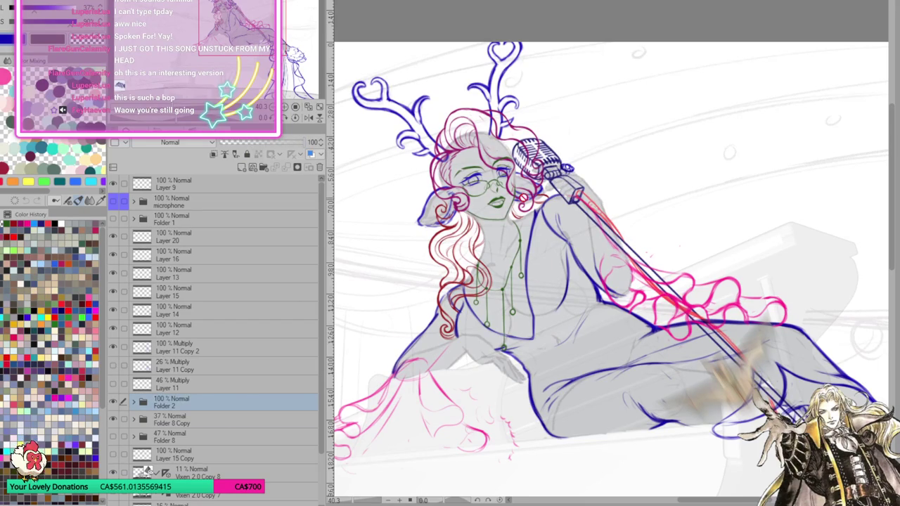
Zoom out to fit the whole figure and piano in view
scroll(566, 181, "up", 1)
scroll(567, 181, "down", 2)
scroll(549, 186, "down", 2)
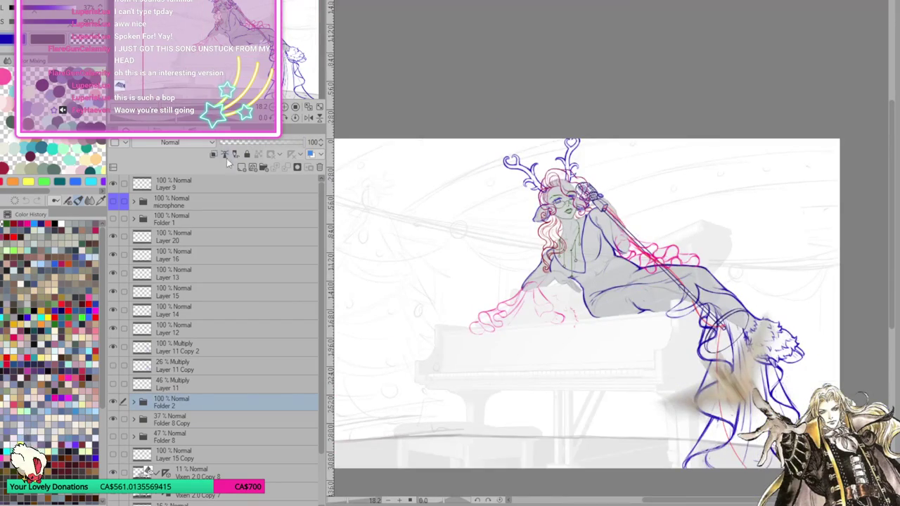
scroll(530, 195, "up", 1)
scroll(530, 195, "up", 1)
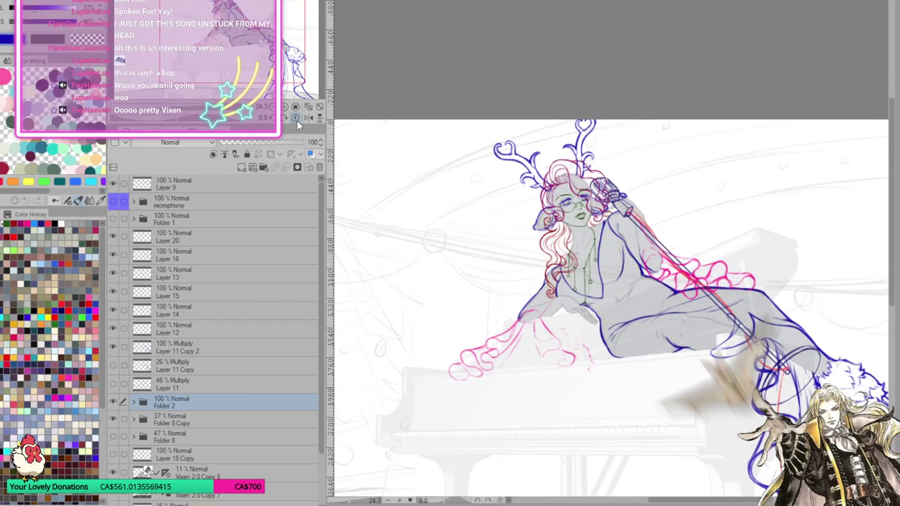
left_click(310, 106)
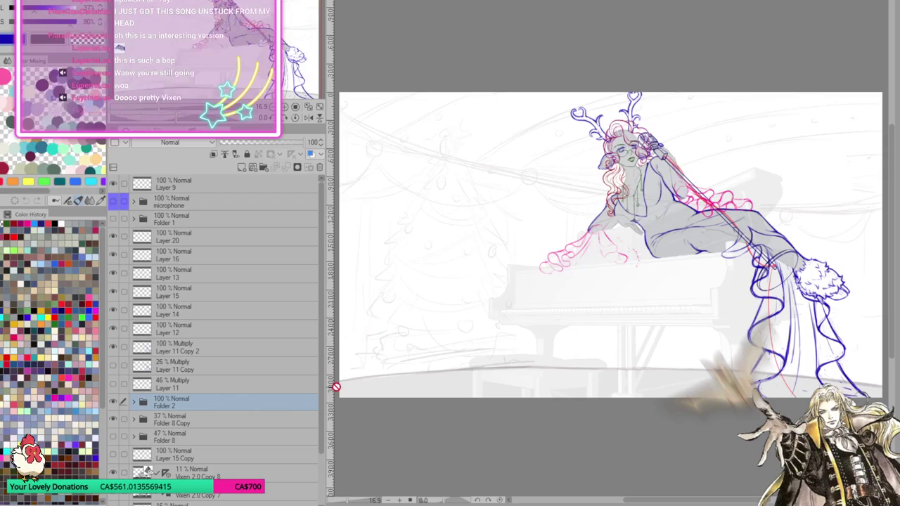
scroll(424, 345, "down", 1)
scroll(700, 289, "up", 2)
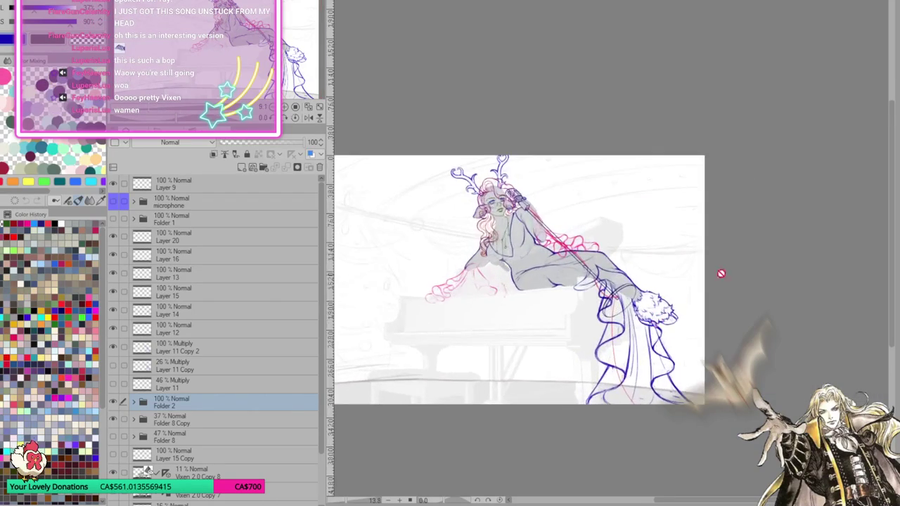
Toggle visibility of Layers 11 Copy 2, 15 and 14 to check them, then make Layer 14 active
scroll(711, 274, "up", 1)
scroll(712, 274, "up", 1)
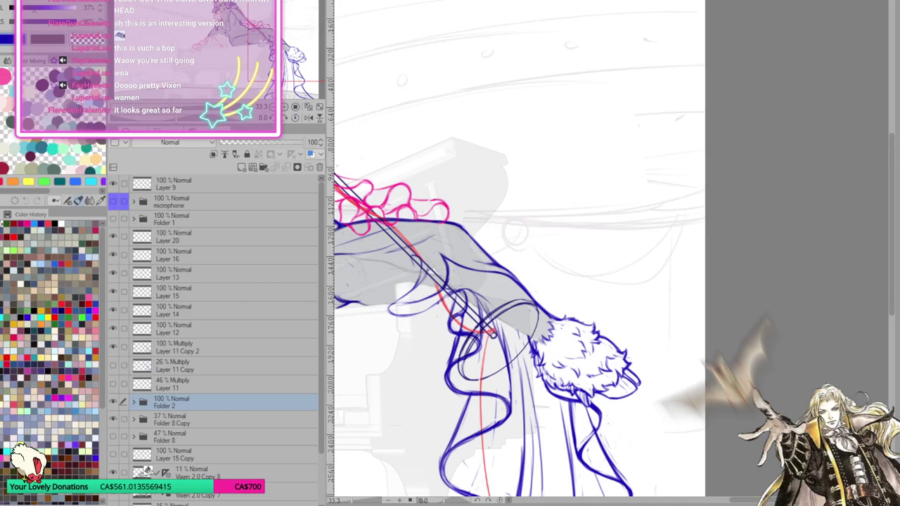
scroll(607, 323, "up", 5)
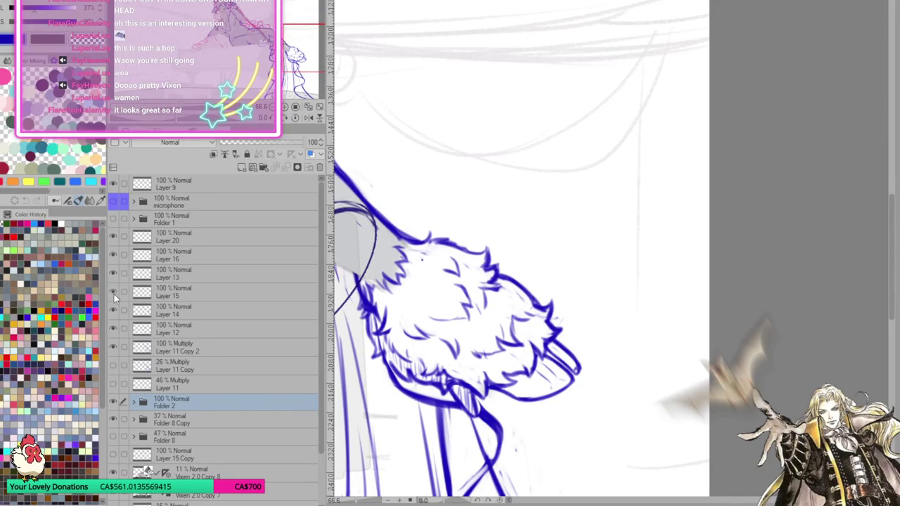
left_click(113, 345)
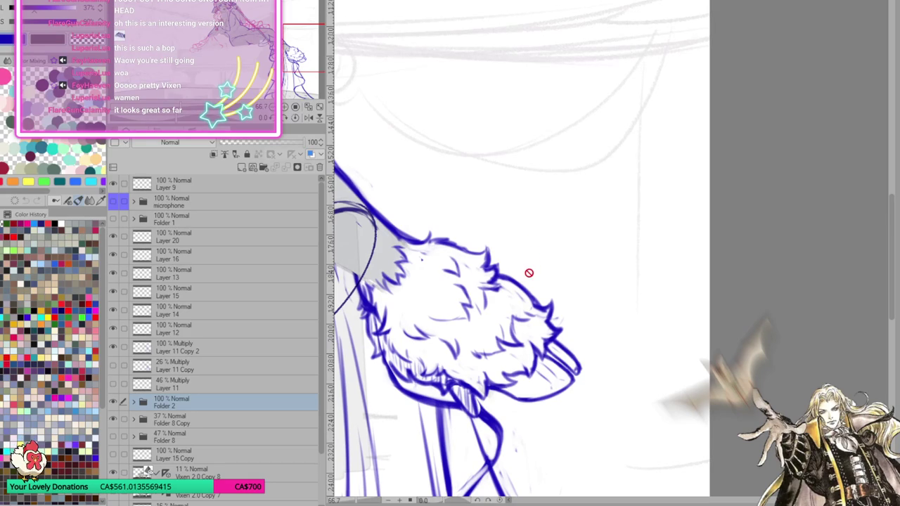
left_click(113, 292)
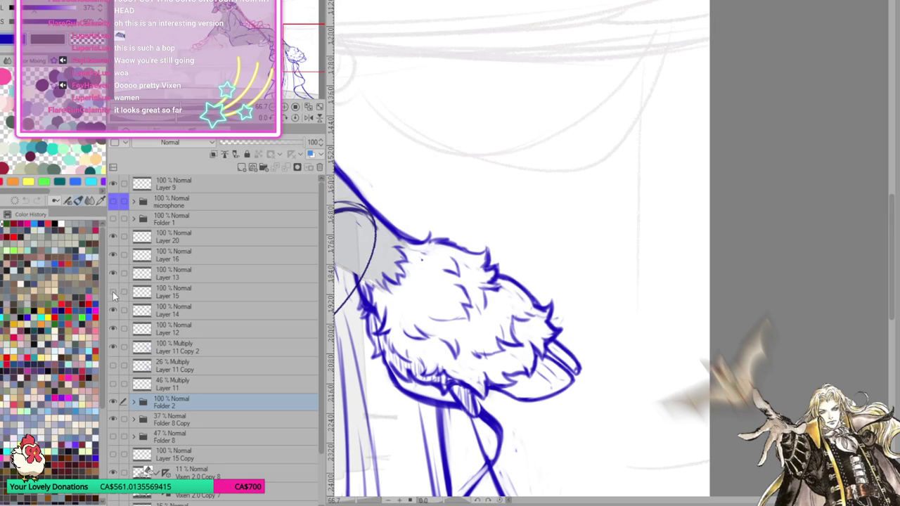
left_click(114, 310)
left_click(114, 310)
left_click(196, 314)
left_click_drag(671, 347, 622, 382)
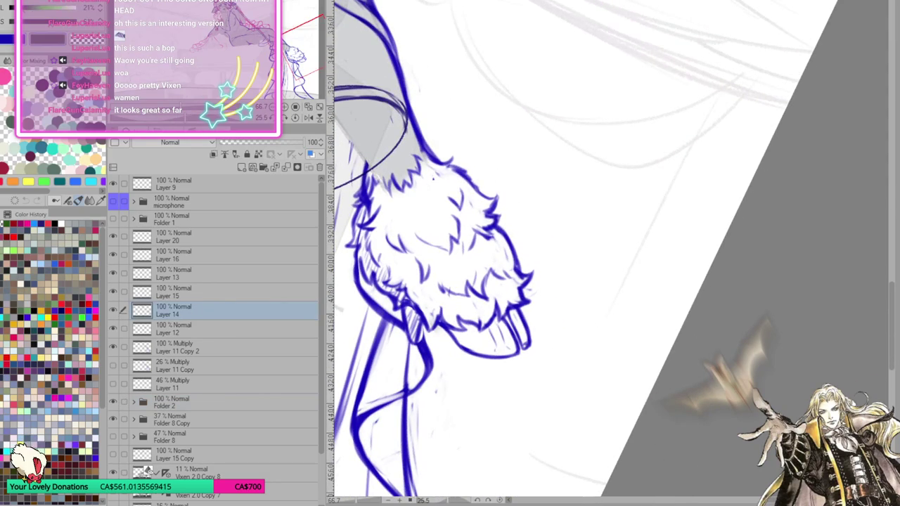
Add a new layer and sketch green guide lines across and past the fur cuff
left_click(242, 167)
left_click_drag(373, 171, 422, 255)
mouse_move(430, 163)
left_mouse_down()
mouse_move(453, 231)
mouse_move(517, 266)
left_mouse_up()
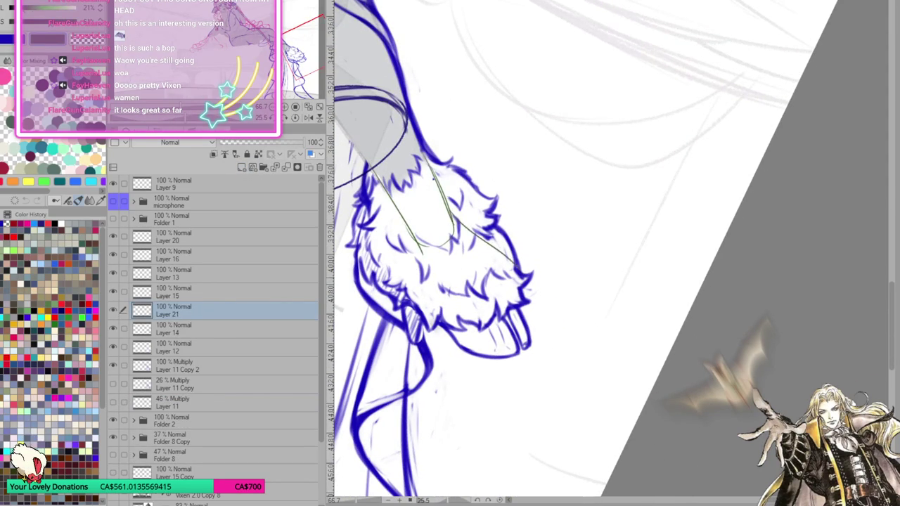
left_click_drag(417, 237, 426, 273)
left_click_drag(422, 266, 470, 289)
mouse_move(518, 259)
left_mouse_down()
mouse_move(568, 301)
mouse_move(529, 343)
left_mouse_up()
left_click_drag(560, 291, 574, 332)
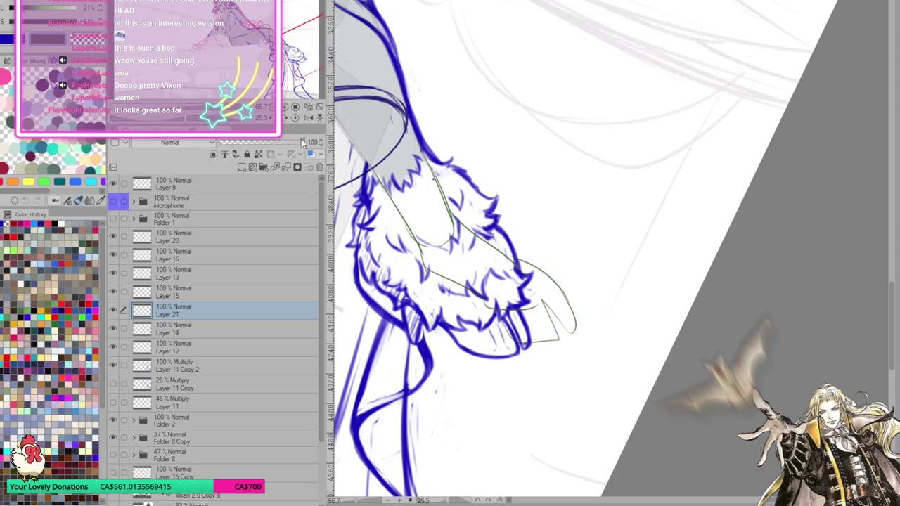
Lasso the guide strokes and rotate them with Transform to follow the cuff
key("ctrl+0")
mouse_move(819, 189)
left_mouse_down()
mouse_move(594, 318)
mouse_move(611, 235)
left_mouse_up()
scroll(594, 318, "up", 5)
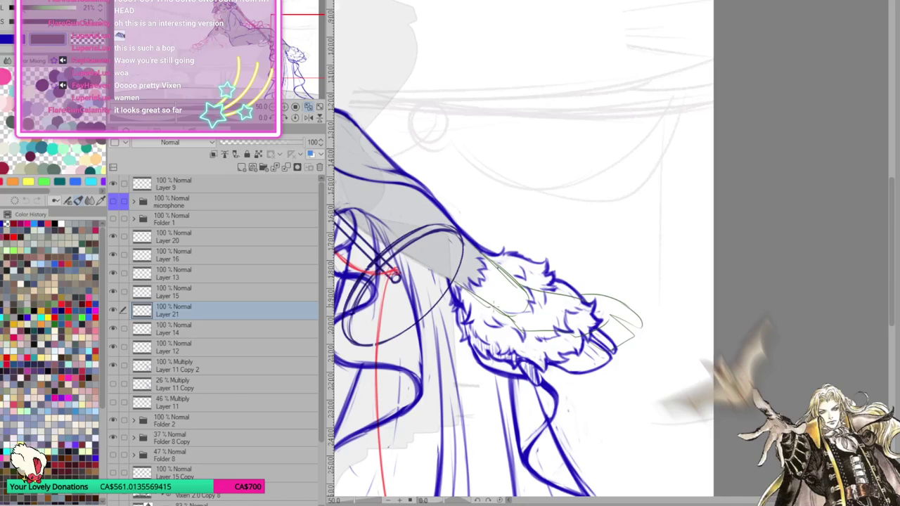
left_click_drag(559, 270, 600, 255)
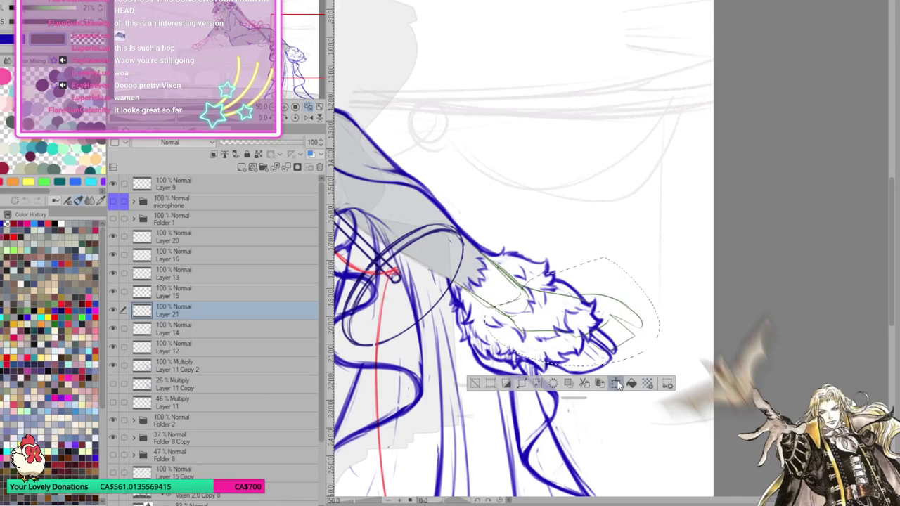
left_click(616, 383)
mouse_move(621, 320)
left_mouse_down()
mouse_move(631, 331)
mouse_move(621, 317)
left_mouse_up()
left_click(540, 413)
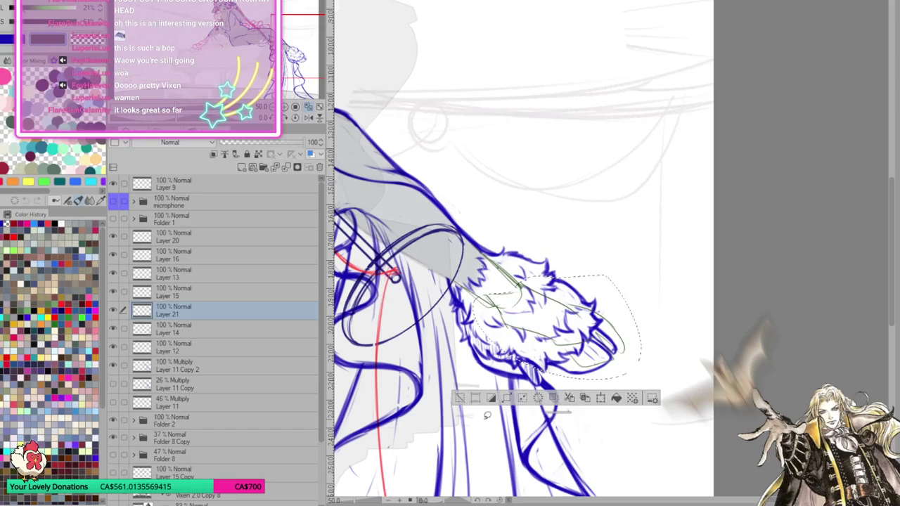
Lower Layer 21 to 54% opacity, compare it against Layer 14, and select Layer 14
left_click_drag(302, 142, 265, 142)
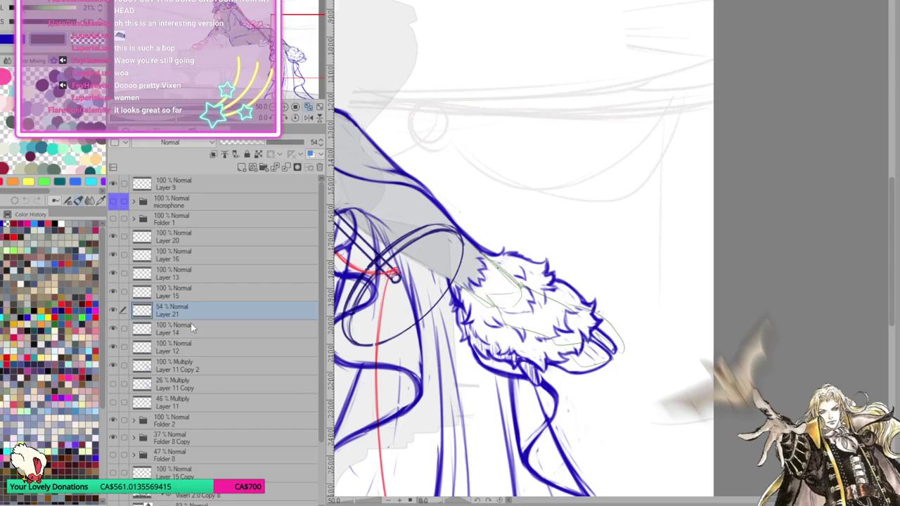
left_click(113, 329)
left_click(113, 328)
left_click(249, 338)
mouse_move(619, 301)
left_mouse_down()
mouse_move(620, 281)
mouse_move(551, 347)
mouse_move(625, 337)
mouse_move(617, 338)
left_mouse_up()
left_click(626, 394)
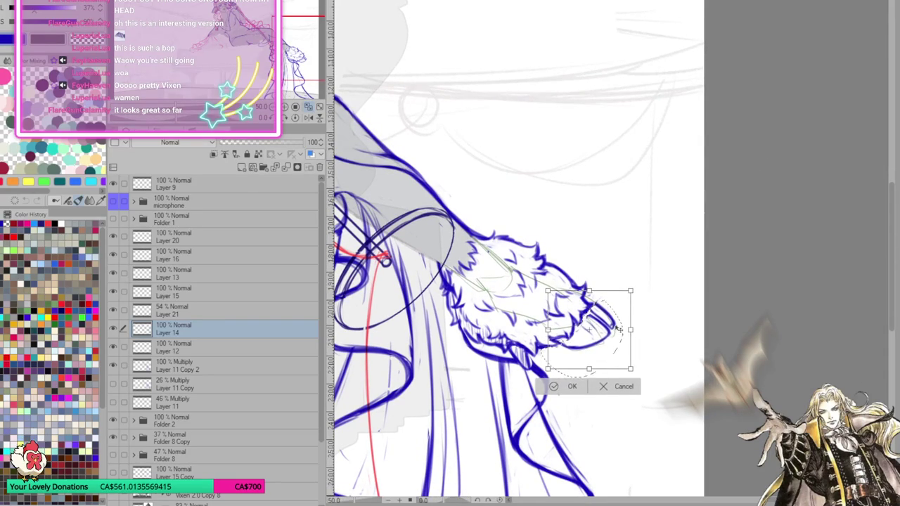
Commit the cuff-tip adjustment, then select and reshape the cuff's bottom strokes on Layer 14
left_click(557, 386)
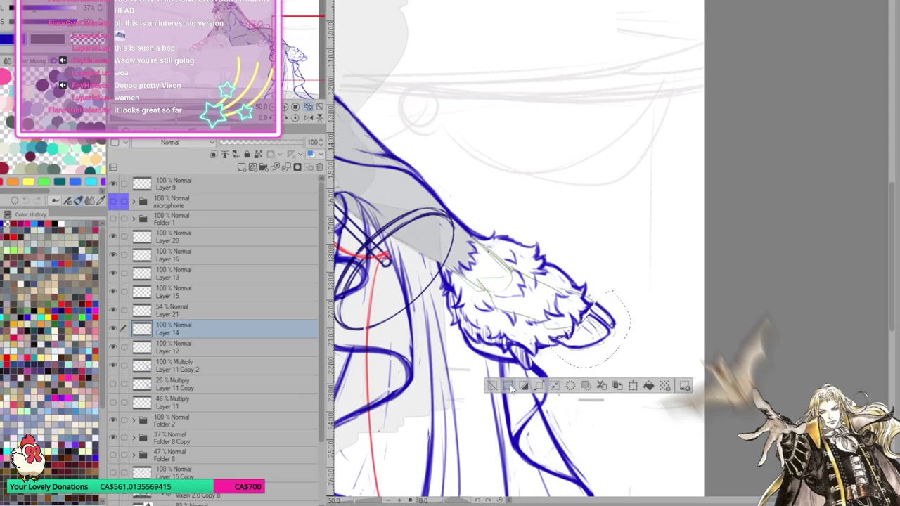
key("ctrl+d")
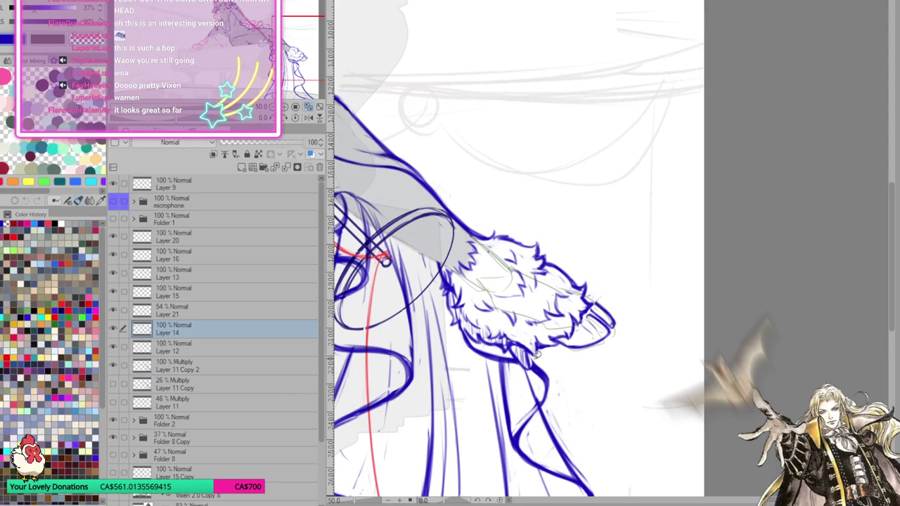
mouse_move(522, 342)
left_mouse_down()
mouse_move(509, 356)
mouse_move(539, 373)
left_mouse_up()
key("ctrl+t")
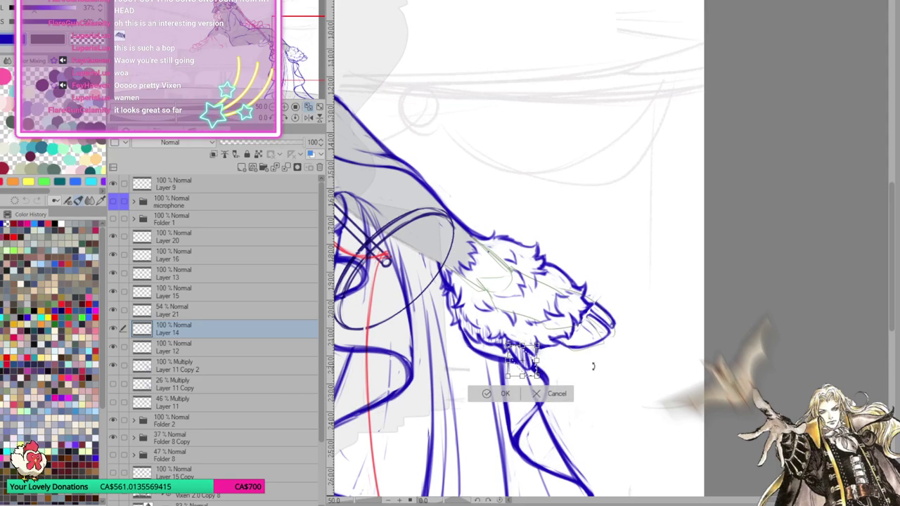
left_click_drag(524, 355, 525, 350)
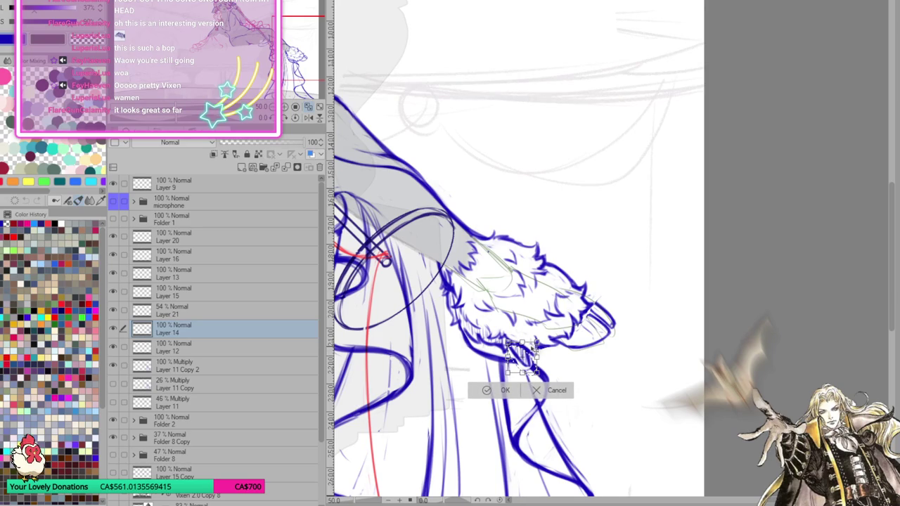
left_click(505, 390)
key("ctrl+d")
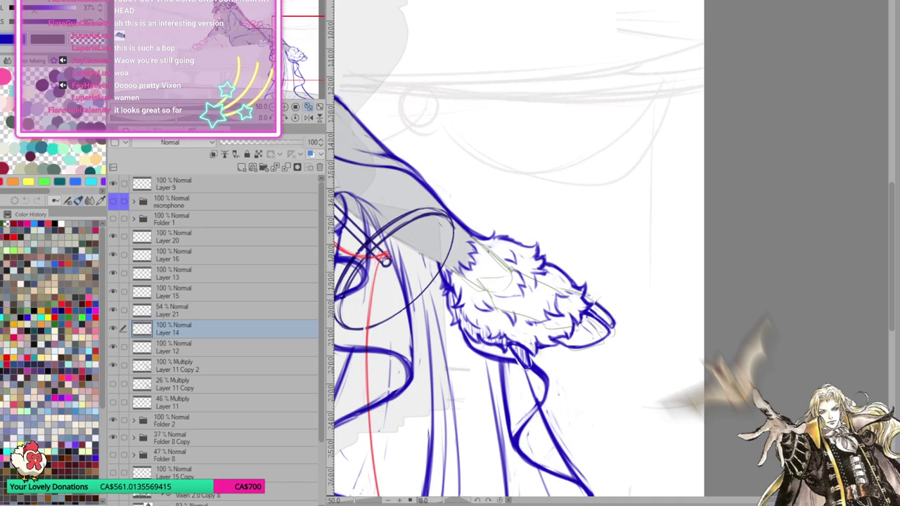
Rotate the view, ink a few extra dark outline strokes, then fit the canvas upright
left_click_drag(660, 355, 655, 280)
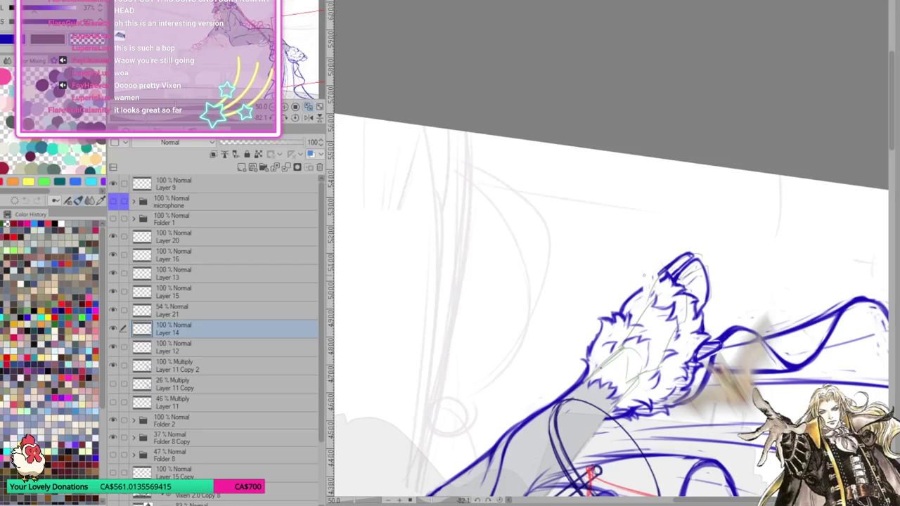
left_click_drag(635, 296, 664, 264)
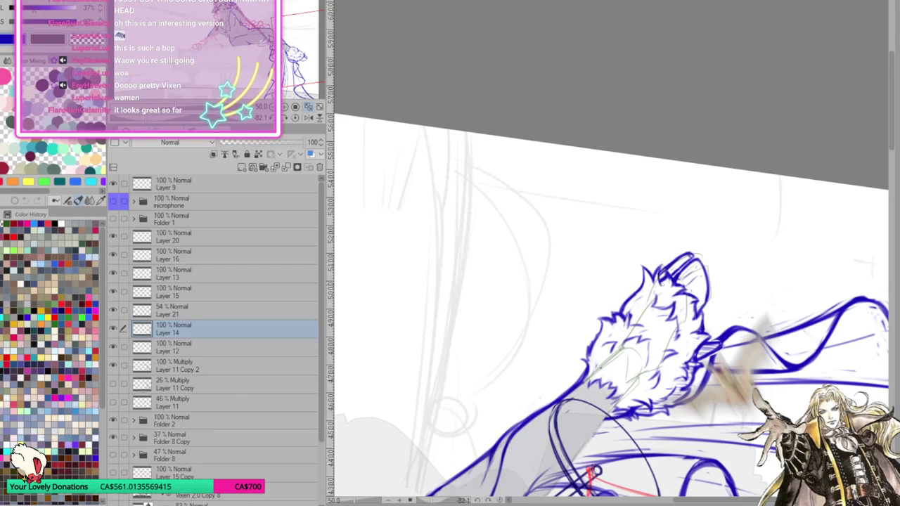
mouse_move(616, 313)
left_mouse_down()
mouse_move(635, 274)
mouse_move(638, 291)
mouse_move(620, 314)
mouse_move(641, 272)
left_mouse_up()
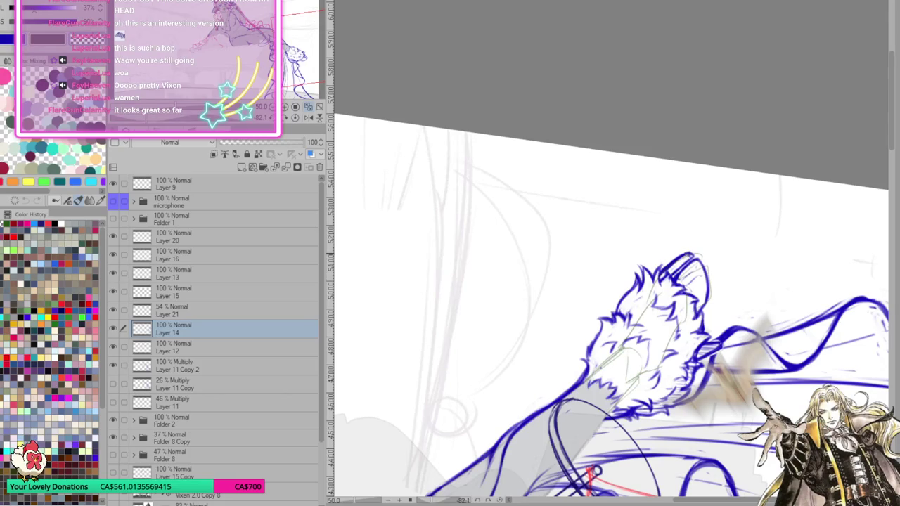
left_click_drag(675, 259, 692, 252)
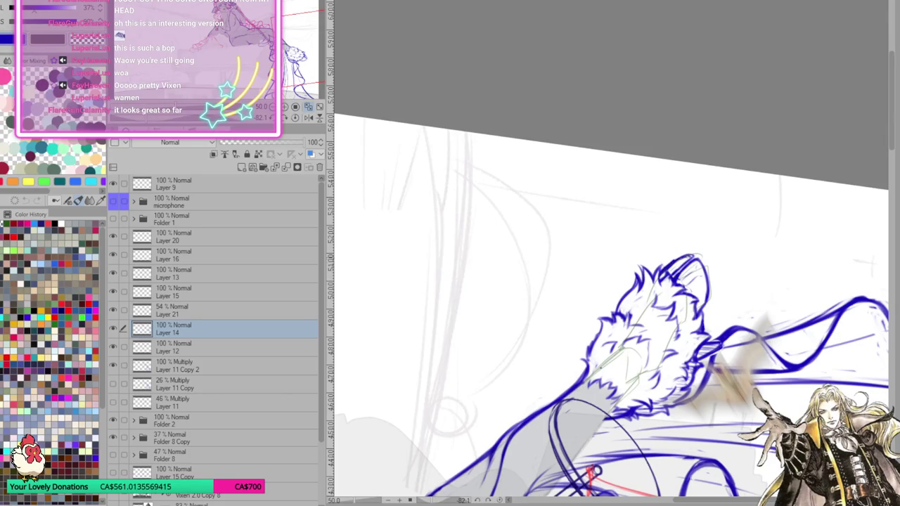
left_click(295, 118)
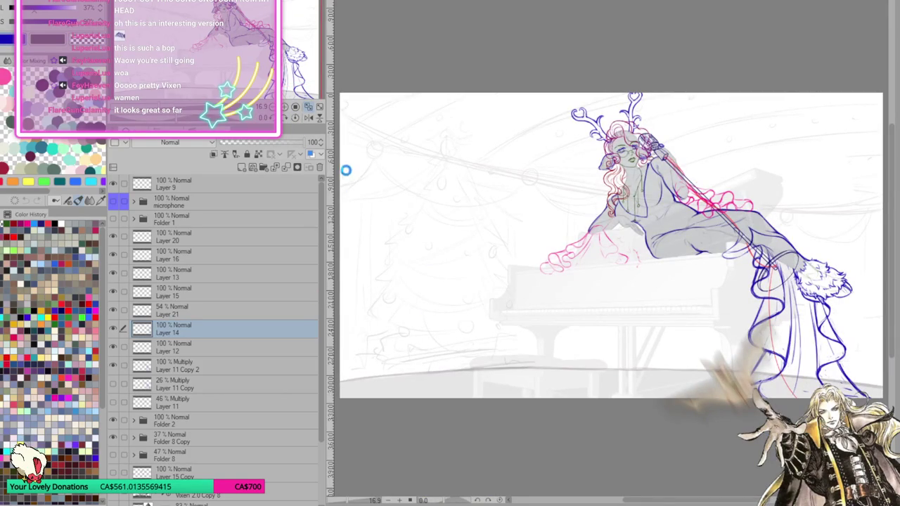
Delete the Layer 21 guide layer
left_click(194, 310)
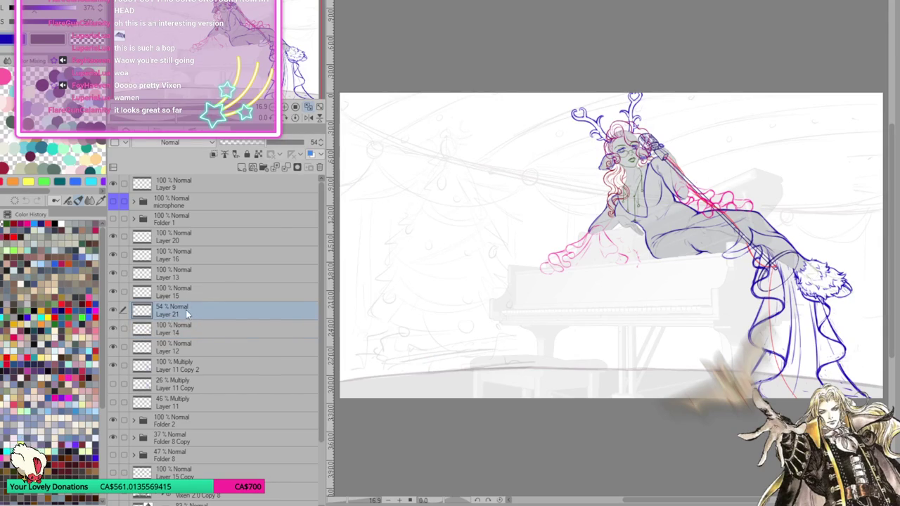
left_click(319, 168)
scroll(603, 307, "down", 1)
scroll(748, 214, "up", 1)
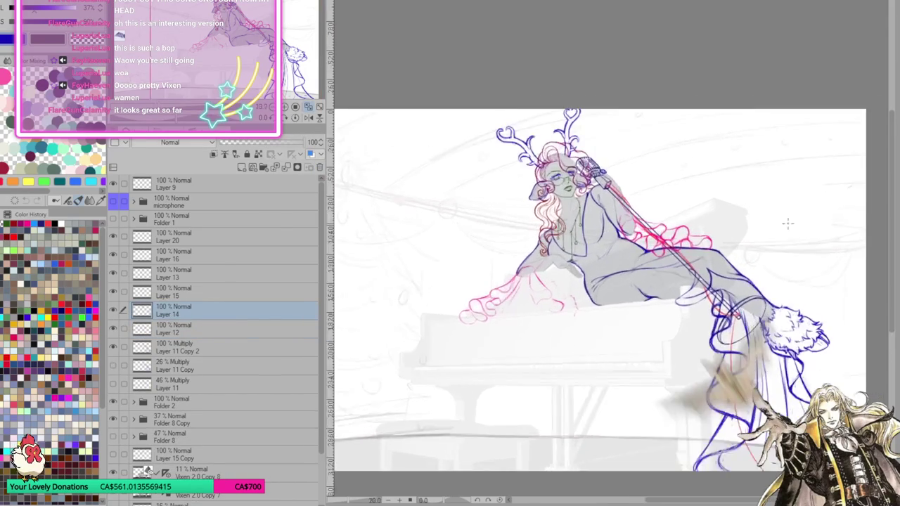
scroll(748, 213, "up", 1)
scroll(748, 214, "up", 1)
Lower the Folder 8 Copy sketch folder's opacity to 20%
left_click(177, 420)
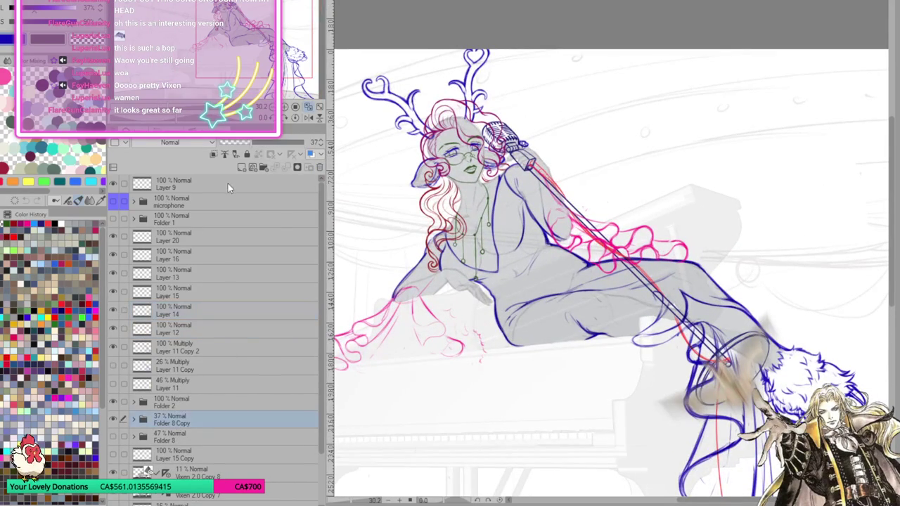
left_click(236, 142)
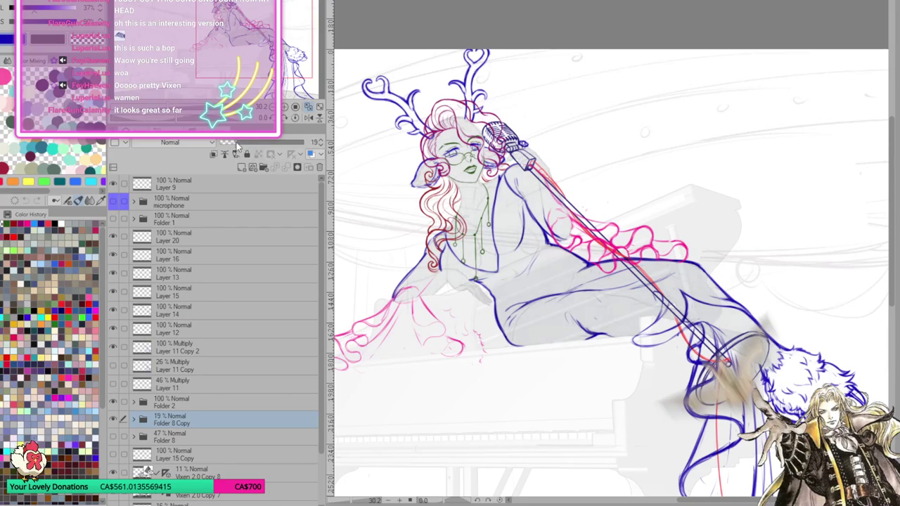
left_click(237, 142)
Try a merged copy layer of the drawing with Ctrl+J, then undo it
scroll(687, 326, "down", 1)
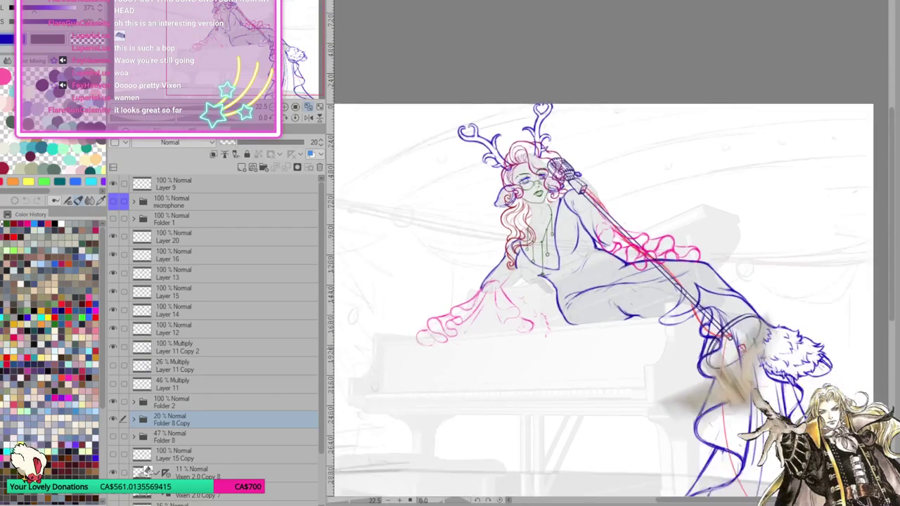
scroll(778, 253, "down", 1)
scroll(514, 332, "up", 1)
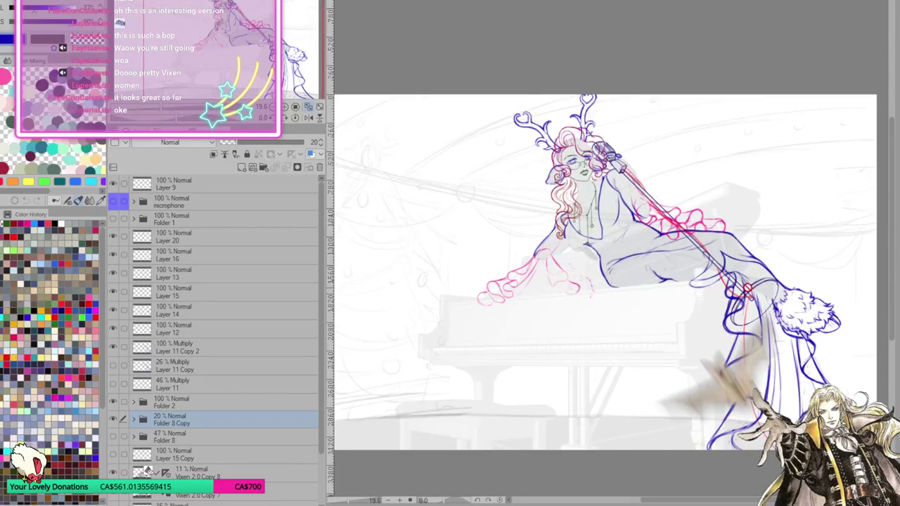
scroll(515, 331, "up", 1)
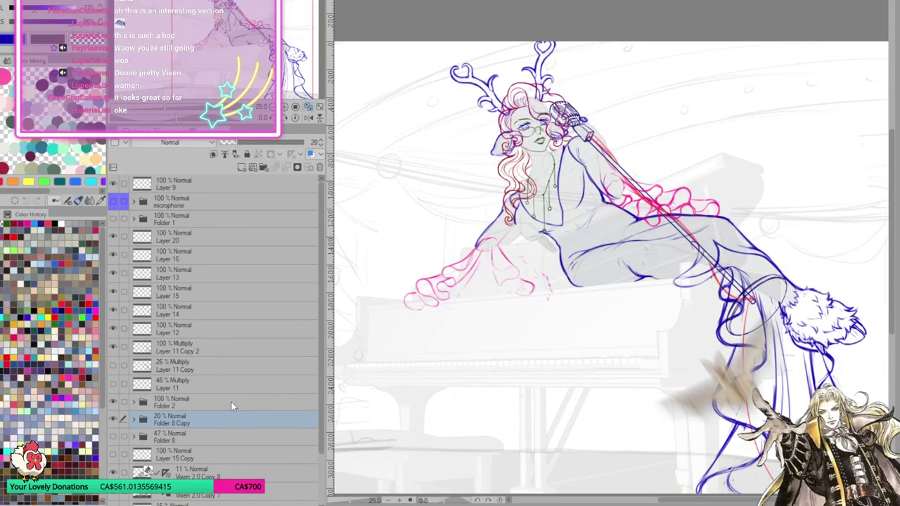
key("ctrl+j")
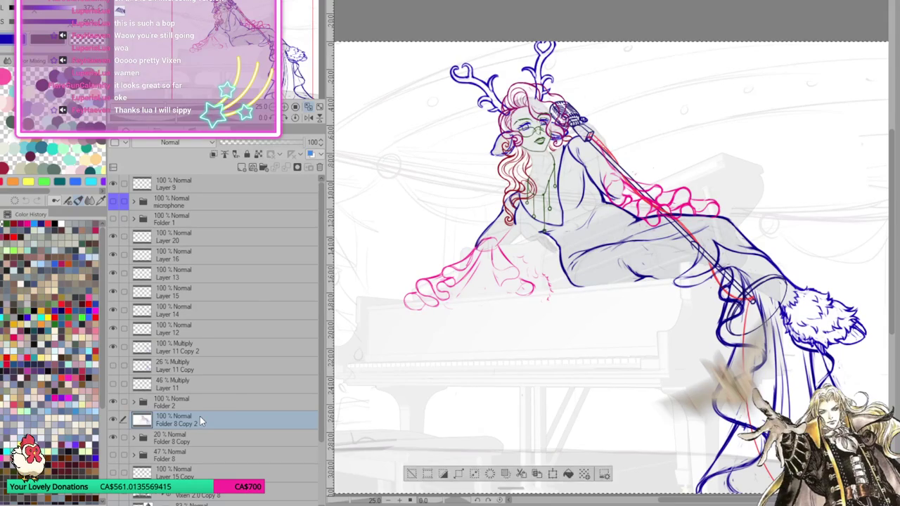
key("ctrl+z")
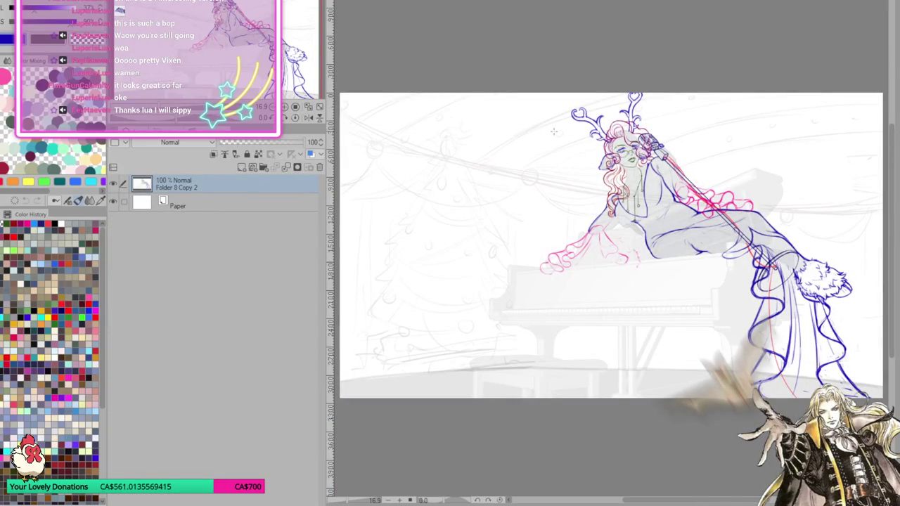
Select a rectangle around the figure on the copy, then return to the layered document
left_click_drag(521, 90, 876, 410)
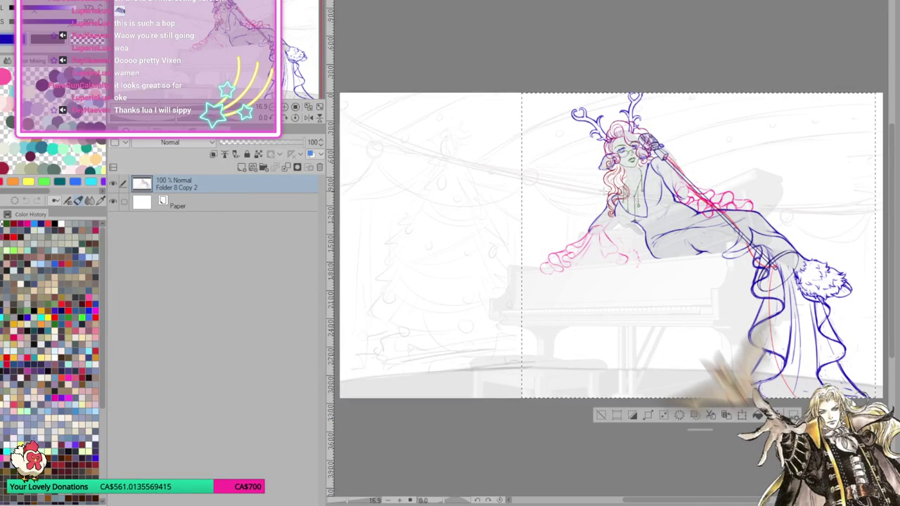
left_click_drag(516, 82, 538, 407)
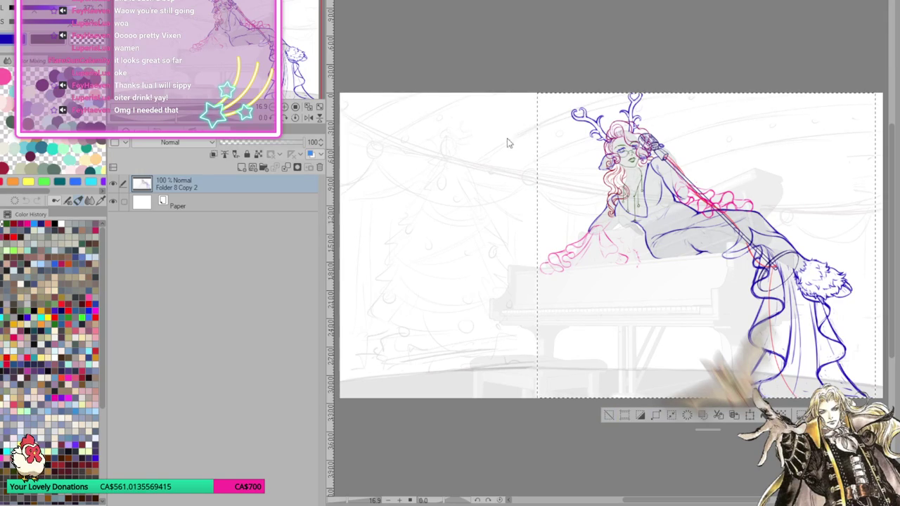
key("ctrl+Tab")
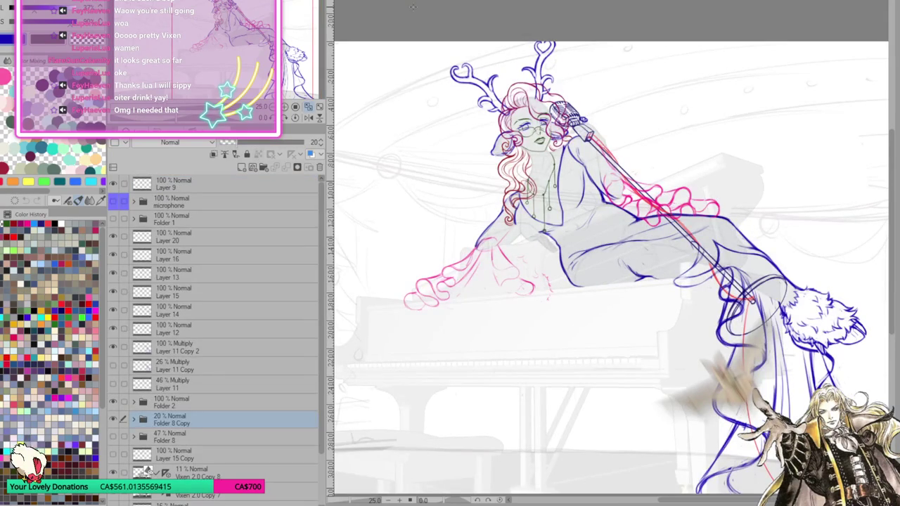
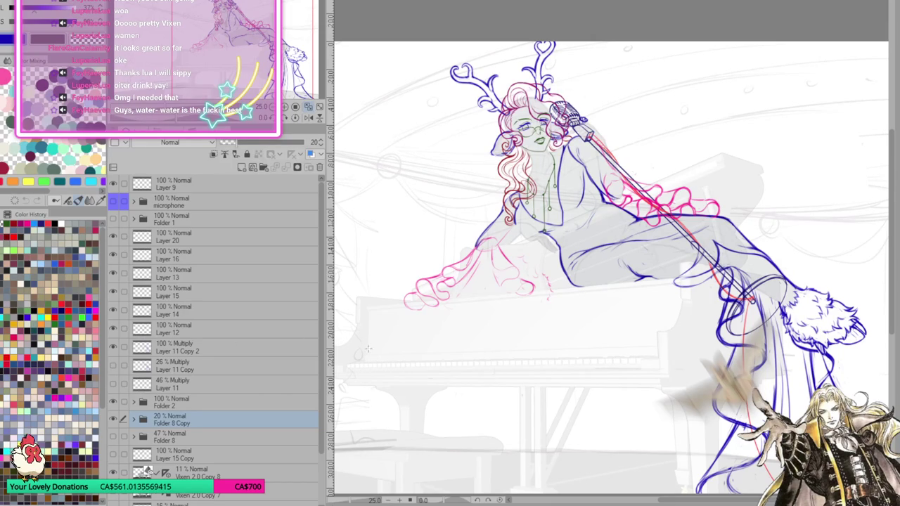
Hide and re-show Layer 20's blue eye lines to compare, then select Layer 20
scroll(386, 360, "up", 1)
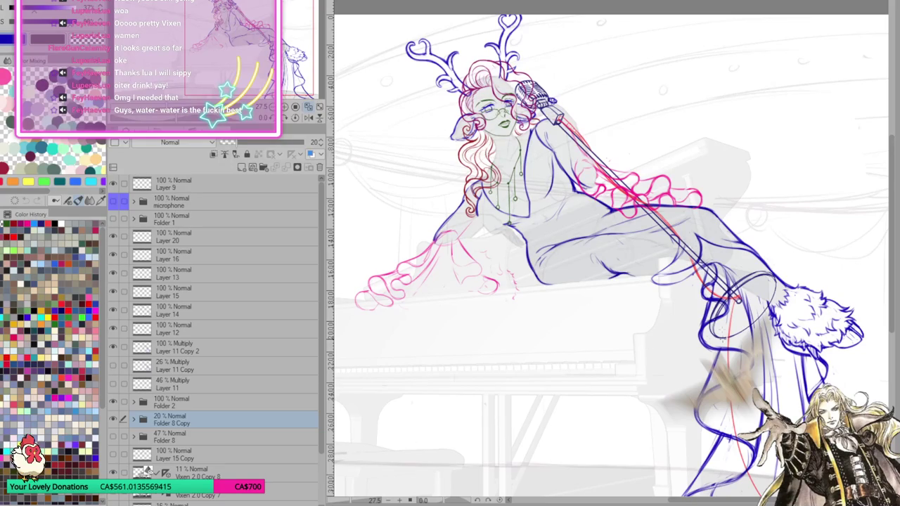
scroll(634, 298, "down", 2)
scroll(597, 309, "up", 3)
scroll(577, 320, "up", 1)
scroll(565, 325, "up", 1)
scroll(564, 325, "down", 3)
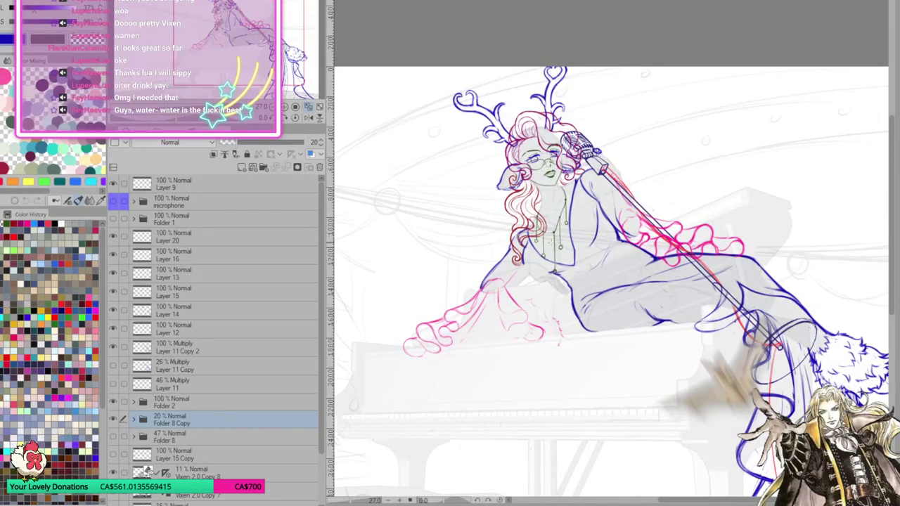
scroll(493, 248, "down", 2)
scroll(611, 275, "up", 2)
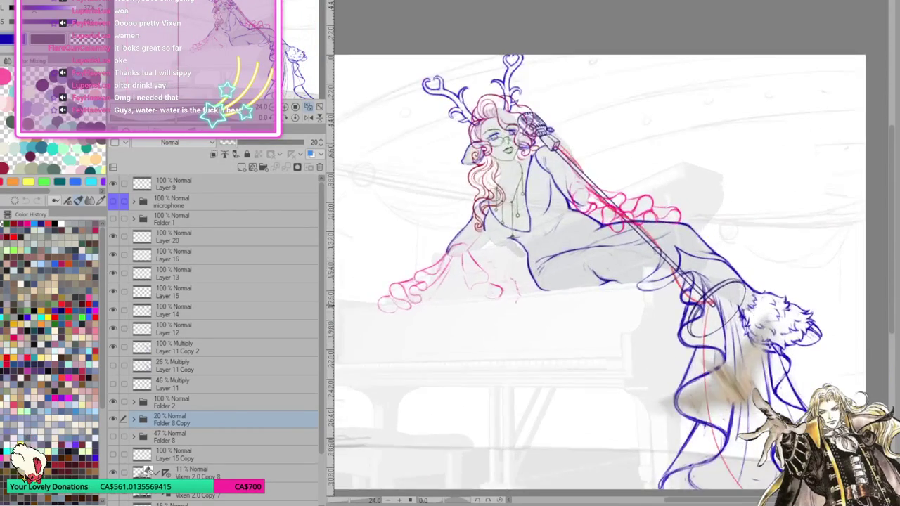
scroll(753, 300, "down", 1)
scroll(753, 298, "up", 1)
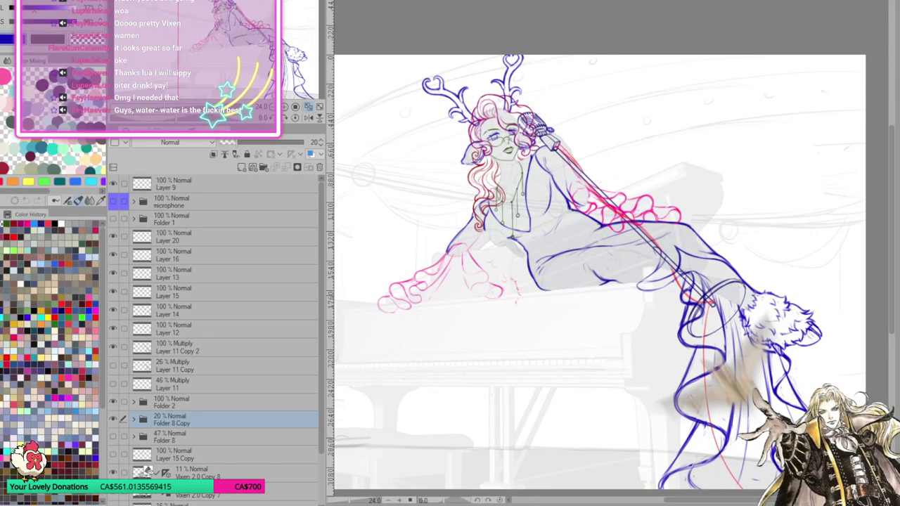
scroll(596, 191, "up", 1)
scroll(596, 191, "up", 1)
scroll(596, 191, "up", 1)
scroll(596, 191, "up", 1)
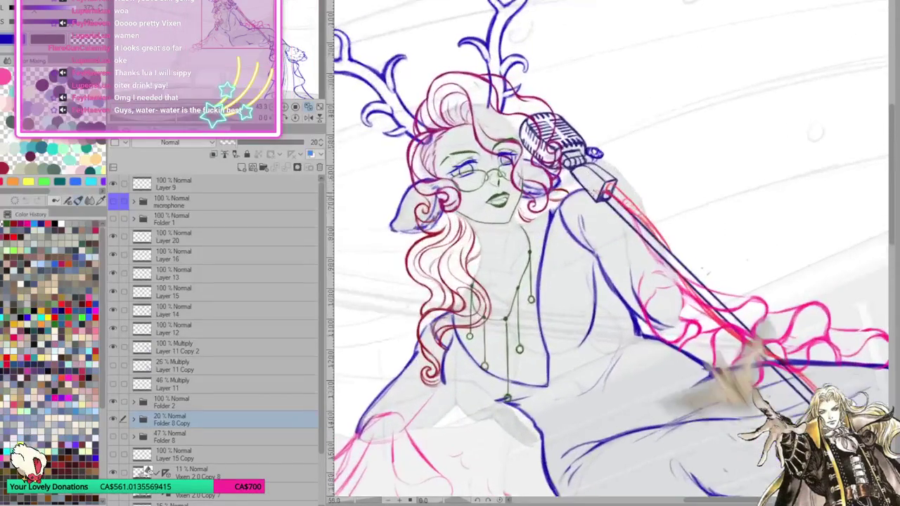
scroll(436, 125, "up", 1)
scroll(436, 125, "up", 1)
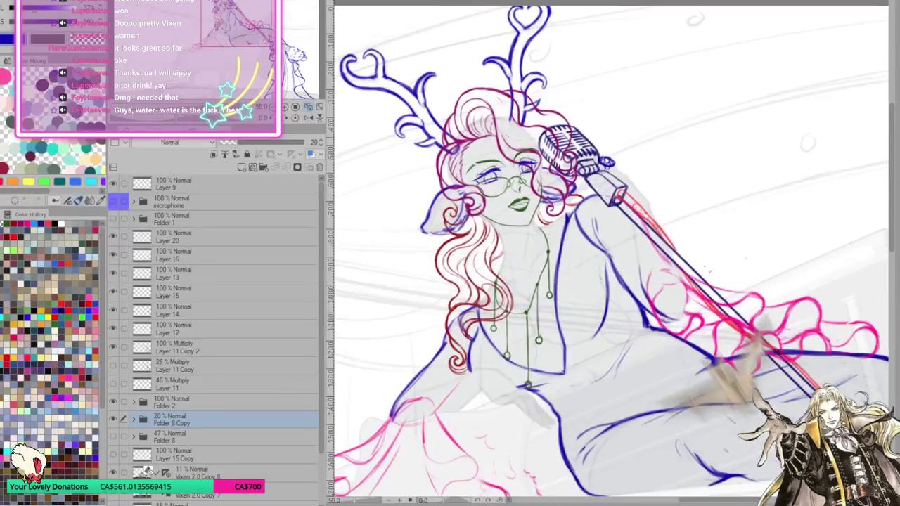
scroll(435, 125, "up", 1)
scroll(549, 169, "up", 2)
scroll(549, 168, "down", 1)
left_click(111, 240)
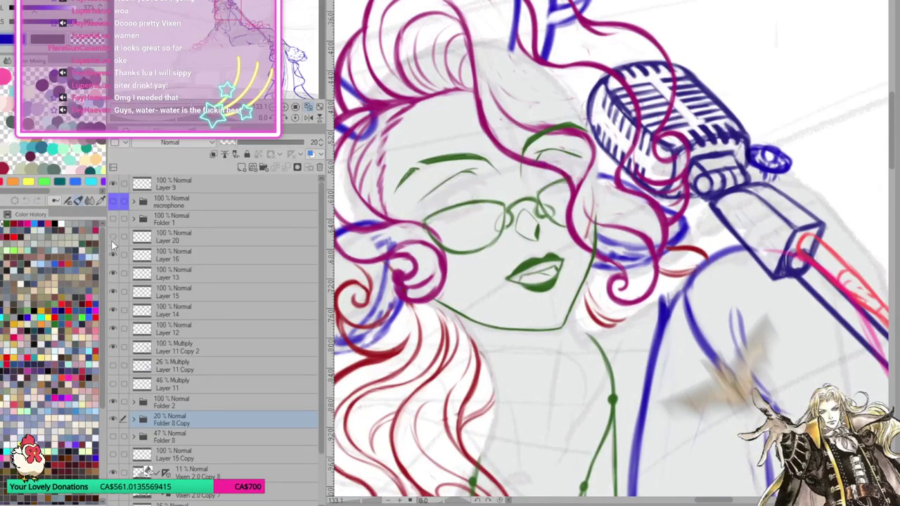
left_click(113, 238)
left_click(170, 236)
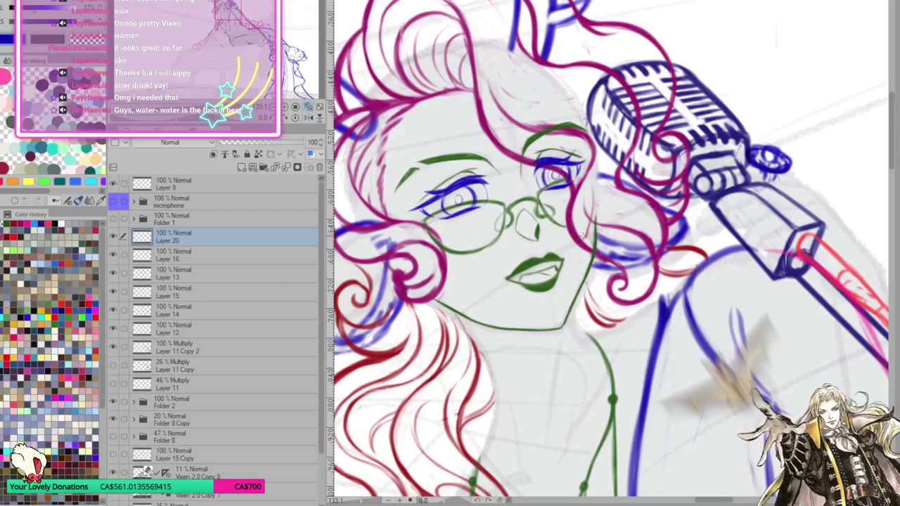
On Layer 16, add short green strokes along the right jaw below the chin
scroll(526, 214, "up", 1)
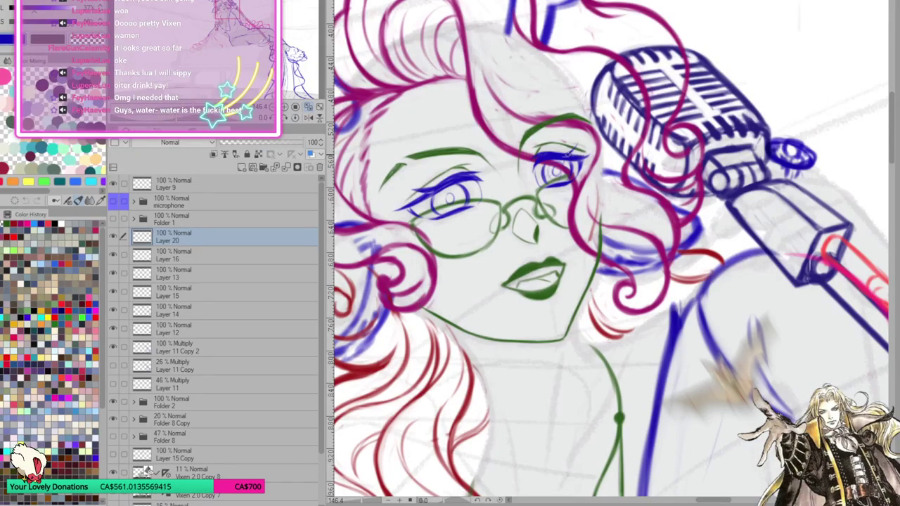
left_click_drag(590, 180, 590, 152)
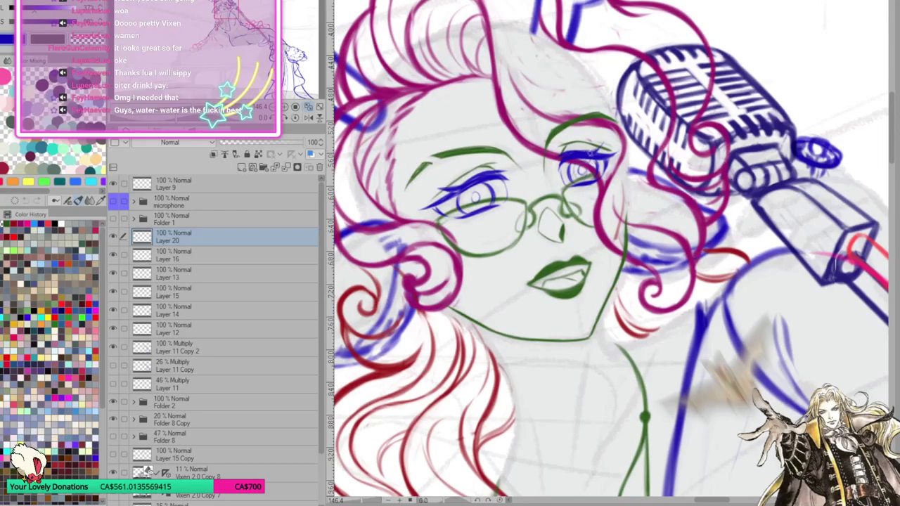
mouse_move(591, 152)
left_mouse_down()
mouse_move(645, 191)
mouse_move(673, 183)
mouse_move(662, 140)
mouse_move(716, 199)
mouse_move(760, 182)
mouse_move(735, 144)
left_mouse_up()
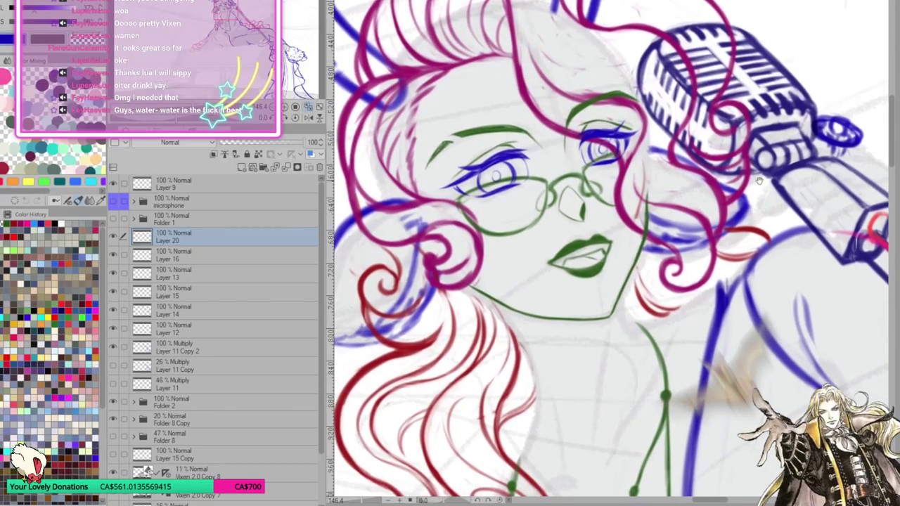
left_click(211, 255)
mouse_move(597, 248)
left_mouse_down()
mouse_move(601, 277)
mouse_move(602, 264)
mouse_move(613, 284)
mouse_move(646, 277)
mouse_move(702, 240)
left_mouse_up()
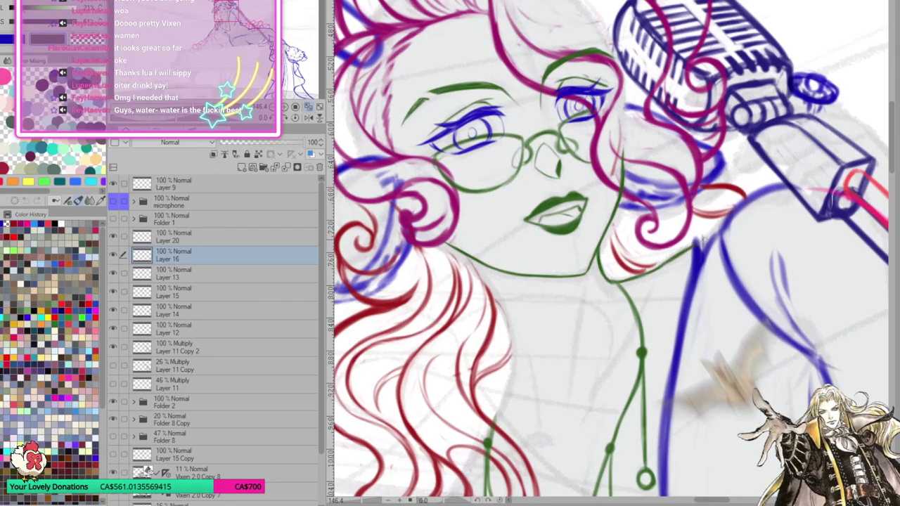
Extend the green shoulder line up-right and redraw the neck line further down
left_click_drag(655, 272, 725, 219)
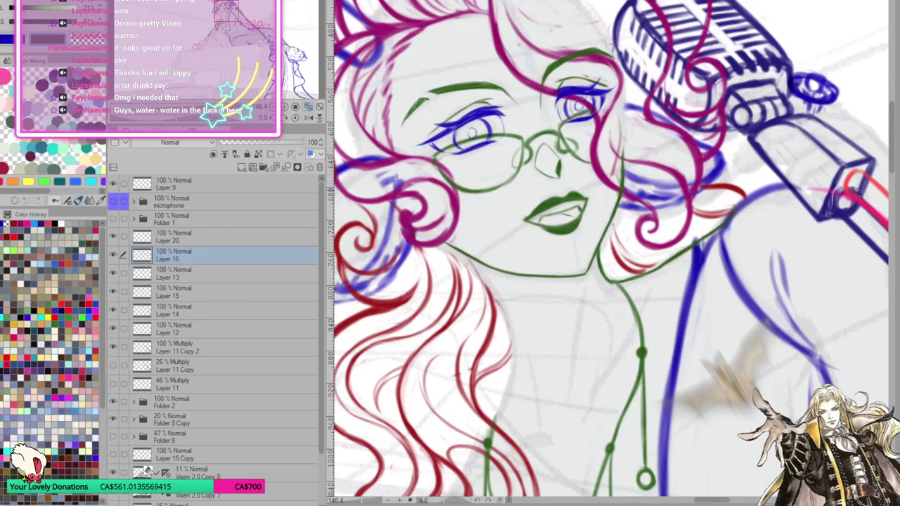
mouse_move(455, 252)
left_mouse_down()
mouse_move(488, 284)
mouse_move(506, 324)
left_mouse_up()
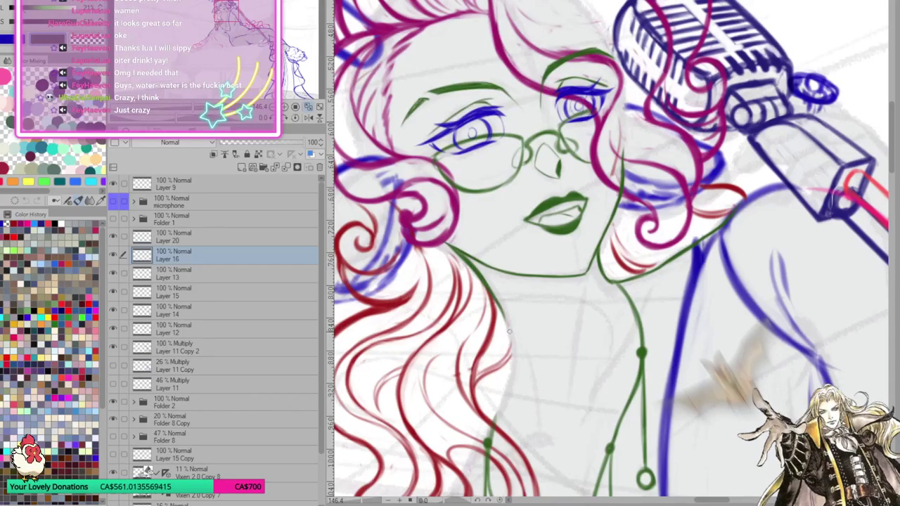
left_click_drag(481, 274, 510, 336)
mouse_move(499, 304)
left_mouse_down()
mouse_move(513, 374)
mouse_move(498, 418)
left_mouse_up()
mouse_move(513, 367)
left_mouse_down()
mouse_move(497, 412)
mouse_move(515, 389)
left_mouse_up()
Extend the green neck line diagonally toward the jaw and the jaw line up-left
scroll(500, 380, "down", 2)
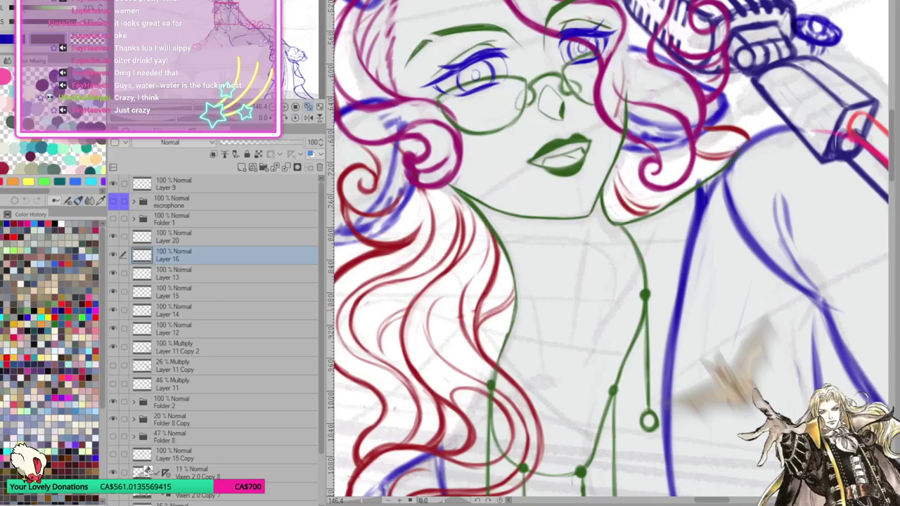
left_click_drag(444, 447, 472, 398)
left_click_drag(460, 430, 489, 374)
left_click_drag(472, 409, 499, 356)
left_click_drag(440, 450, 489, 374)
left_click_drag(500, 343, 480, 421)
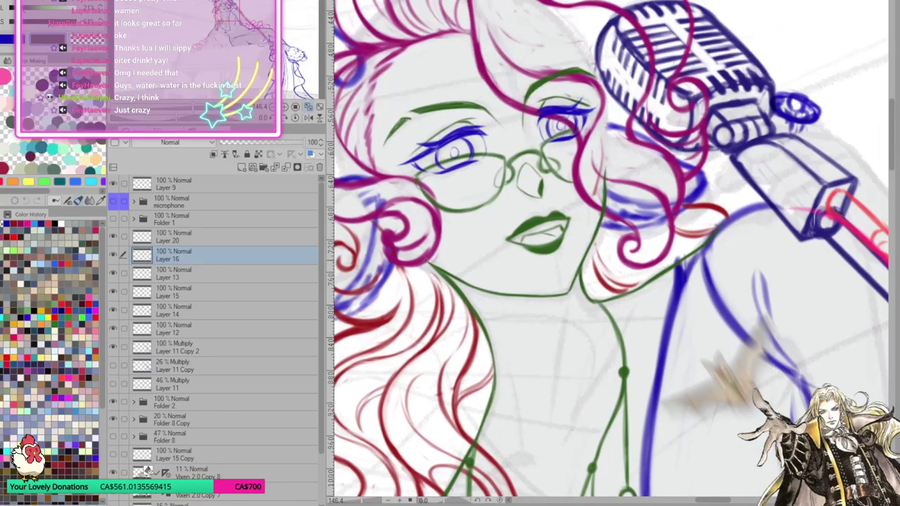
left_click_drag(436, 274, 425, 266)
Pan and straighten the view, briefly hiding Layer 16 to compare the green lines
left_click_drag(638, 280, 630, 265)
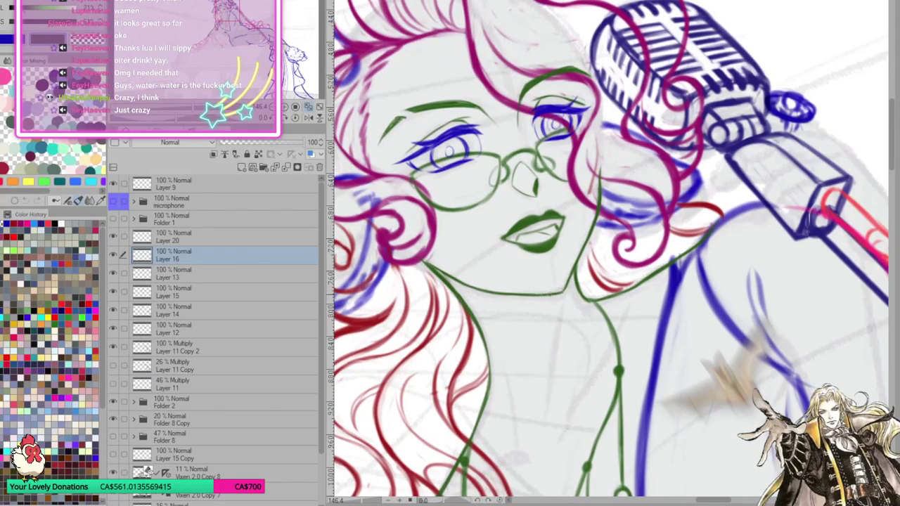
mouse_move(601, 214)
left_mouse_down()
mouse_move(601, 289)
mouse_move(619, 286)
left_mouse_up()
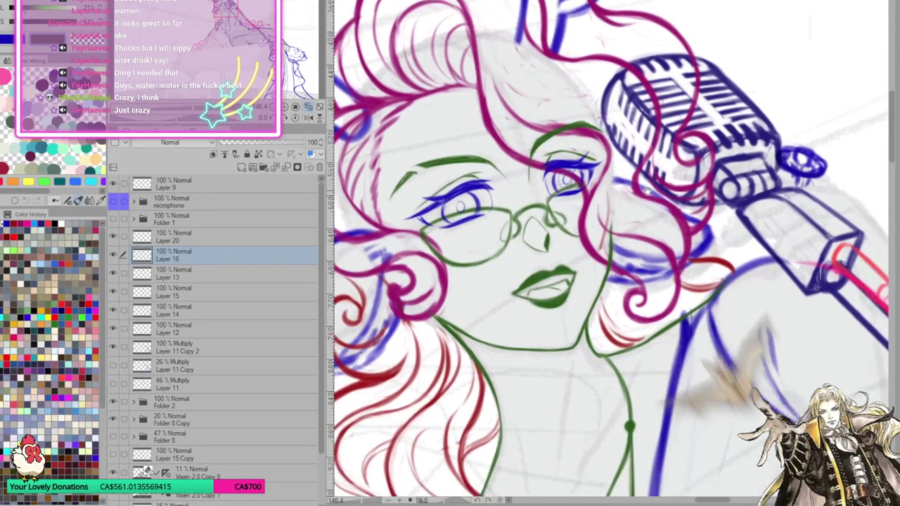
left_click_drag(511, 265, 475, 236)
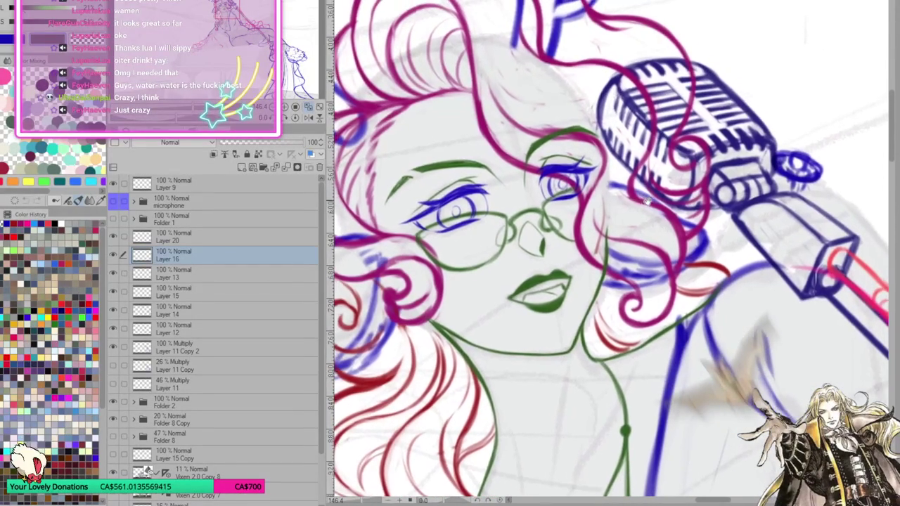
left_click(113, 255)
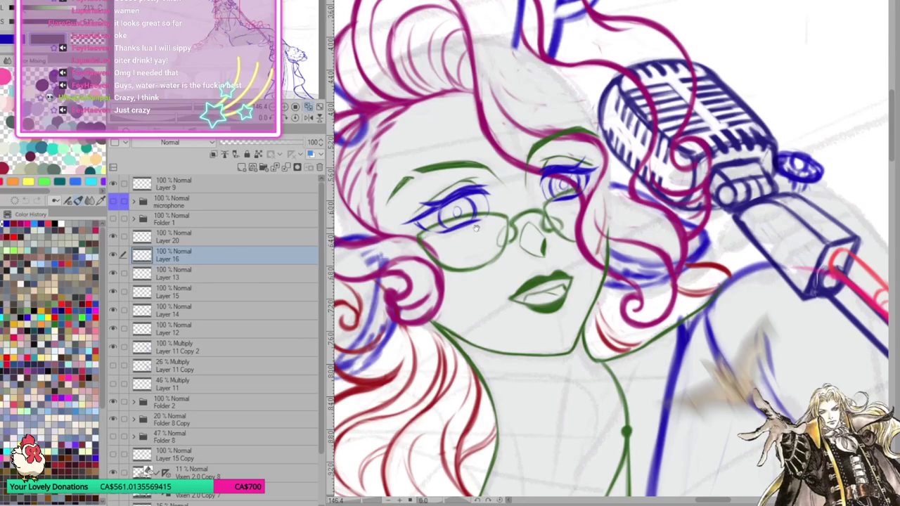
left_click_drag(443, 230, 439, 197)
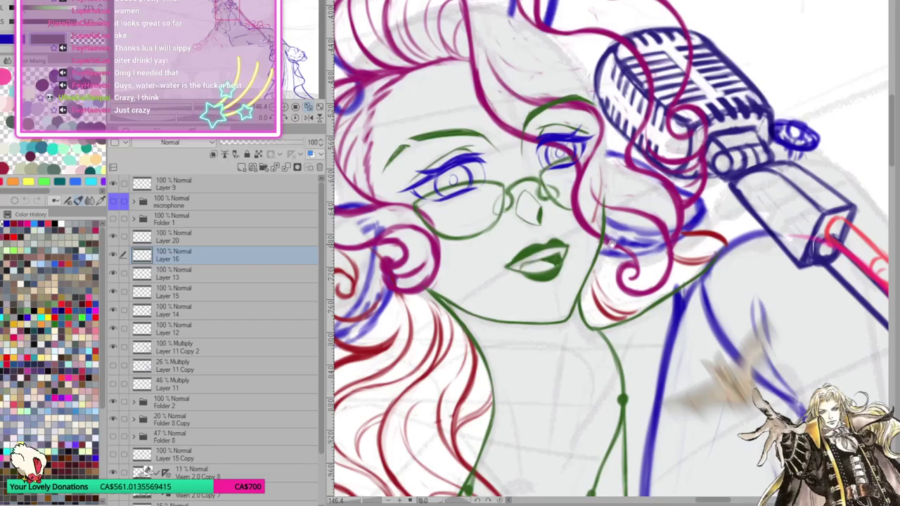
left_click_drag(611, 245, 651, 236)
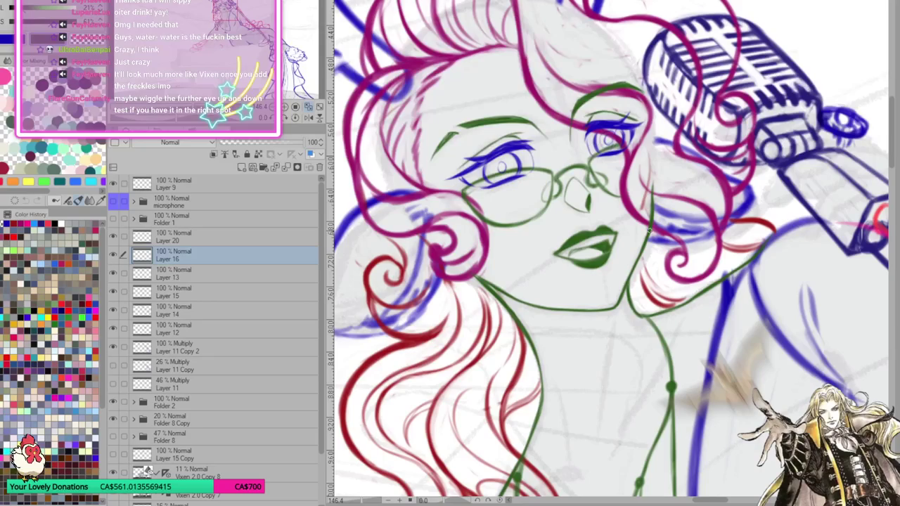
On Layer 20, transform the farther eye: nudge it down slightly, stretch it upward, then deselect
left_click(199, 239)
left_click_drag(571, 99, 654, 178)
key("ctrl+t")
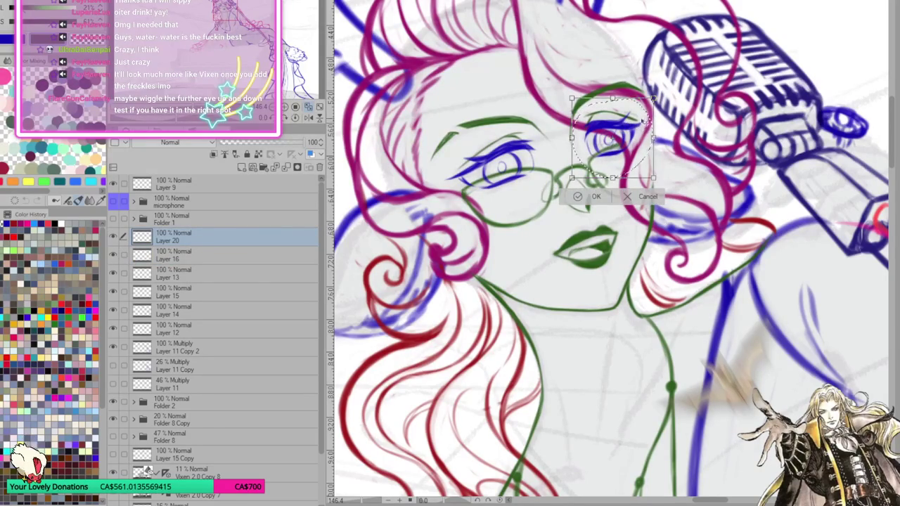
left_click_drag(641, 122, 641, 167)
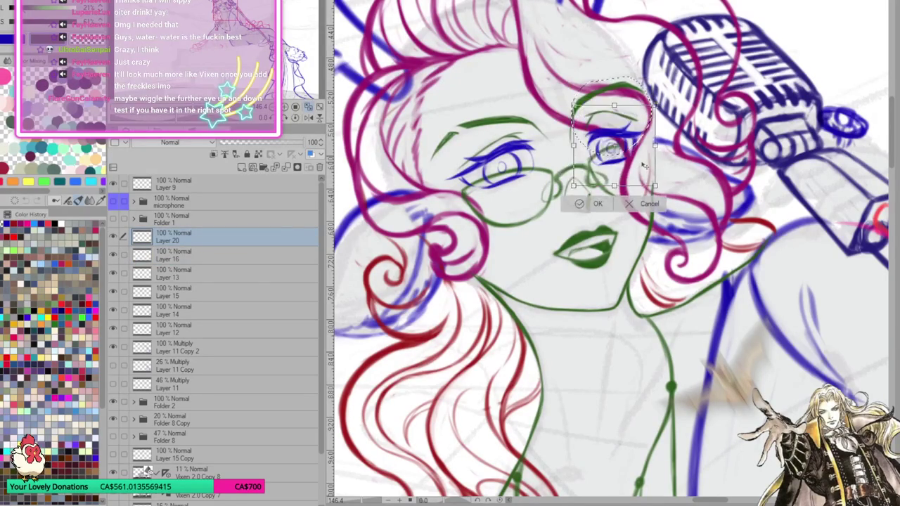
left_click(647, 203)
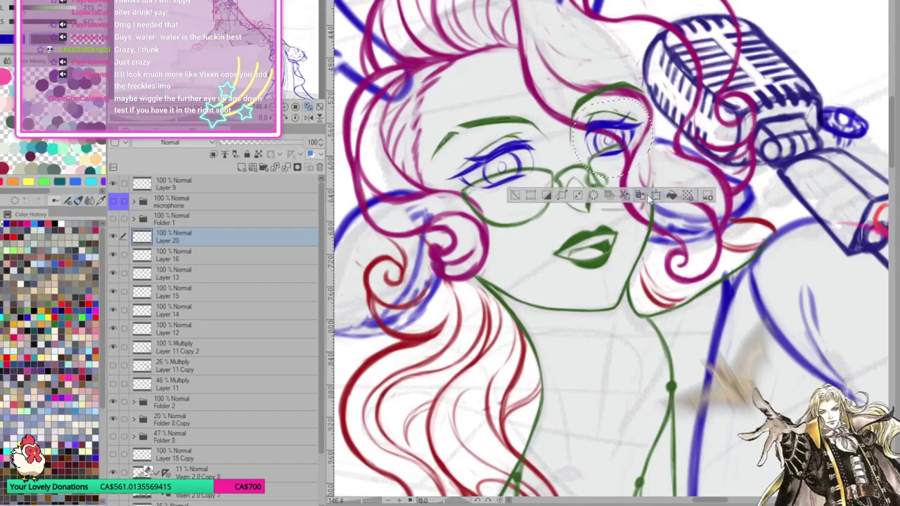
left_click(653, 197)
left_click_drag(635, 146, 635, 148)
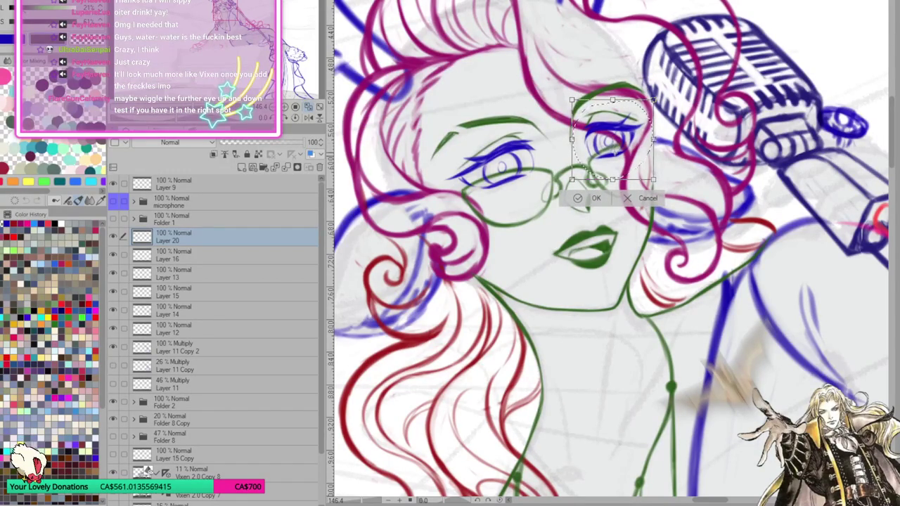
left_click_drag(613, 100, 613, 98)
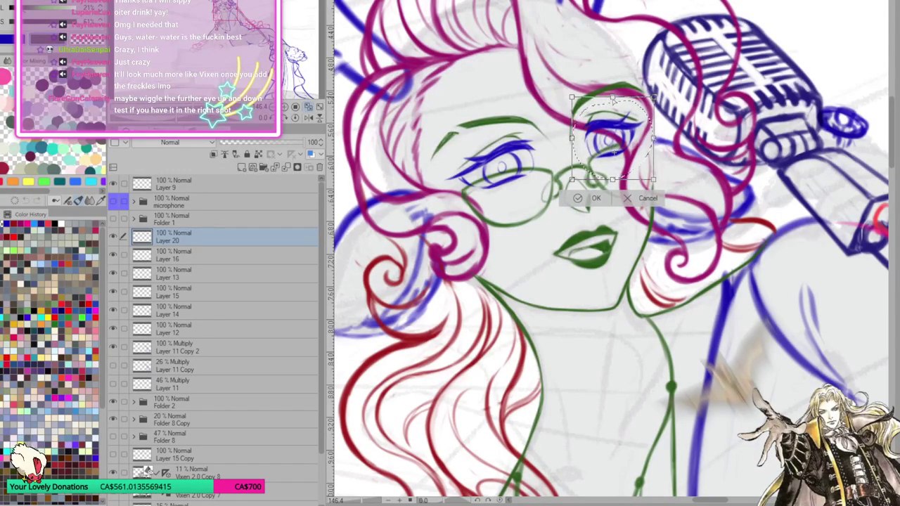
left_click(591, 202)
key("ctrl+d")
mouse_move(591, 202)
left_mouse_down()
mouse_move(731, 253)
mouse_move(734, 276)
mouse_move(736, 257)
left_mouse_up()
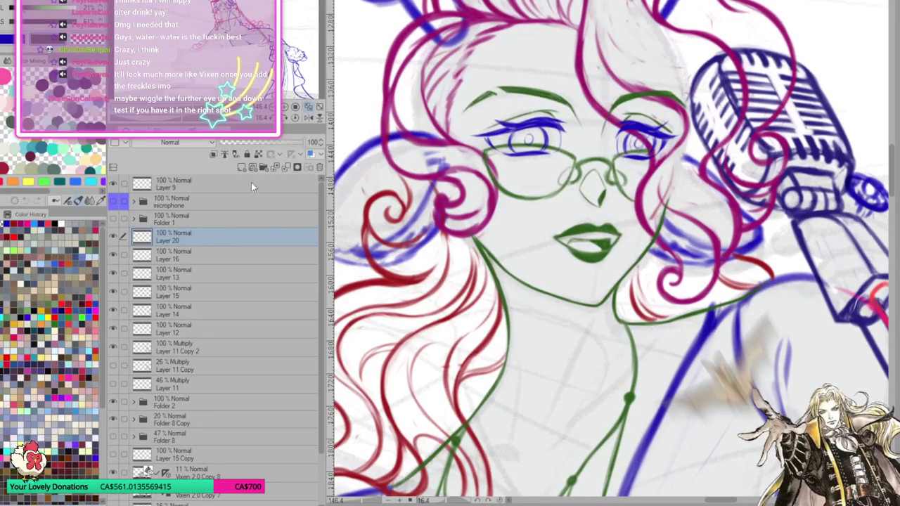
On a new layer, draw a thin red vertical guide from forehead through lips to chin
left_click(242, 167)
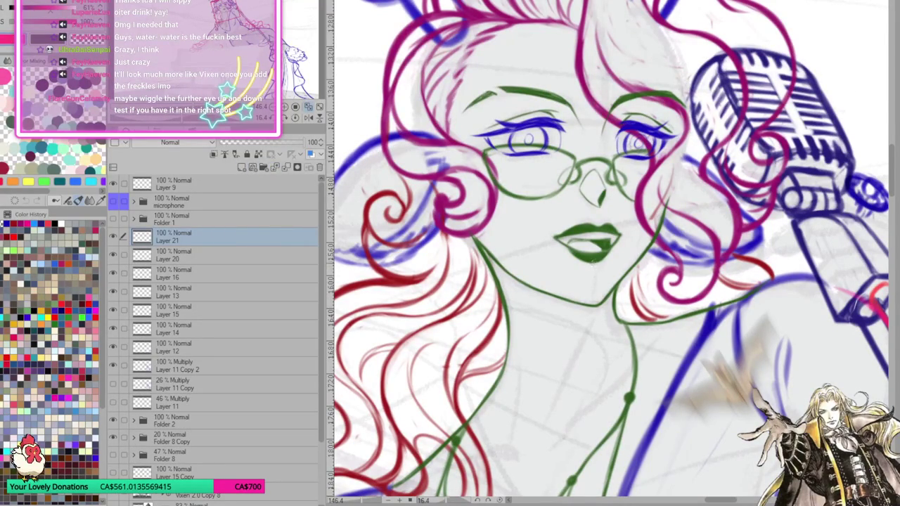
left_click(592, 265)
left_click_drag(592, 273, 595, 301)
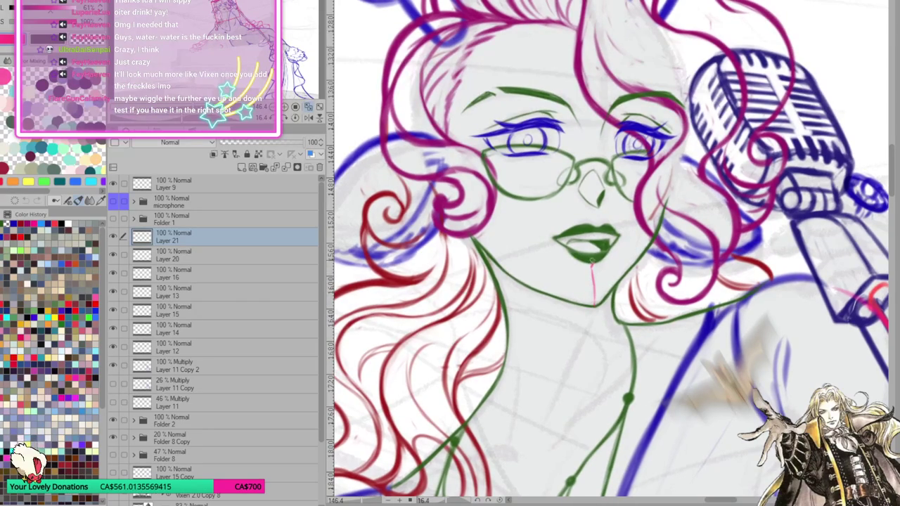
left_click_drag(591, 250, 594, 174)
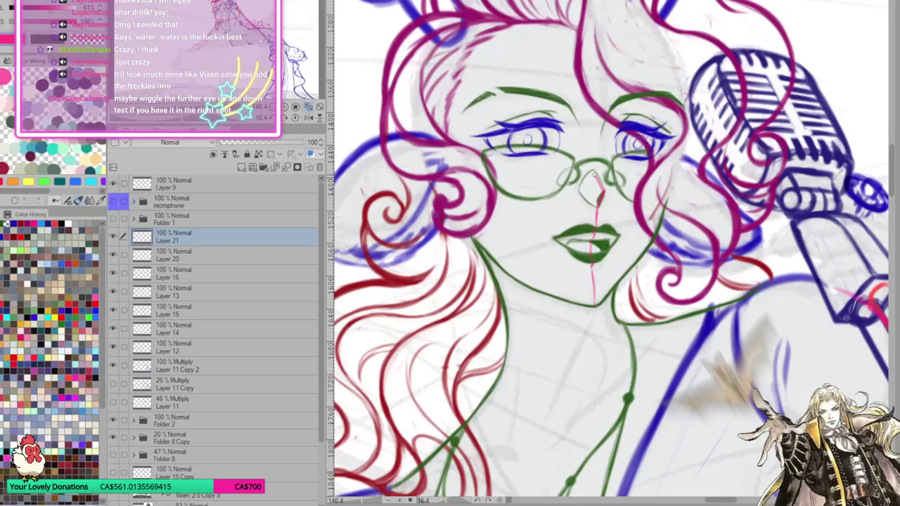
left_click_drag(578, 19, 589, 71)
left_click_drag(589, 70, 592, 174)
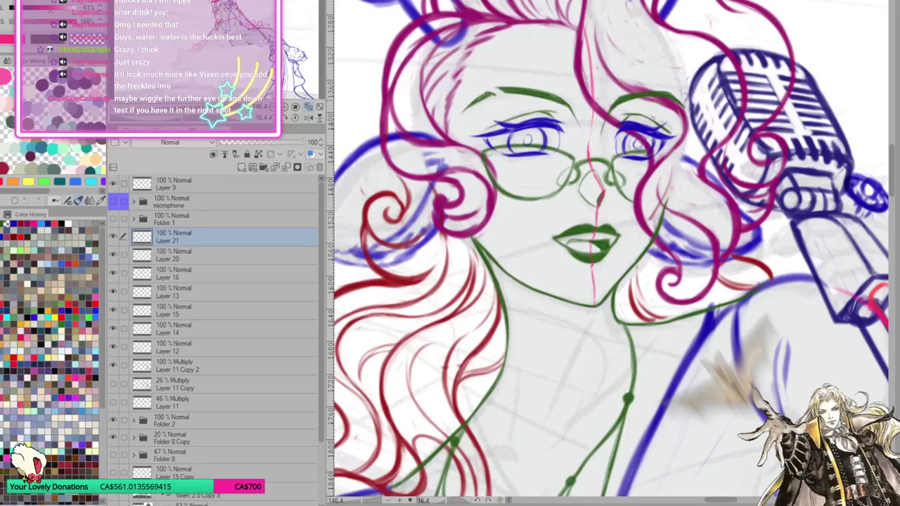
left_click_drag(694, 292, 721, 257)
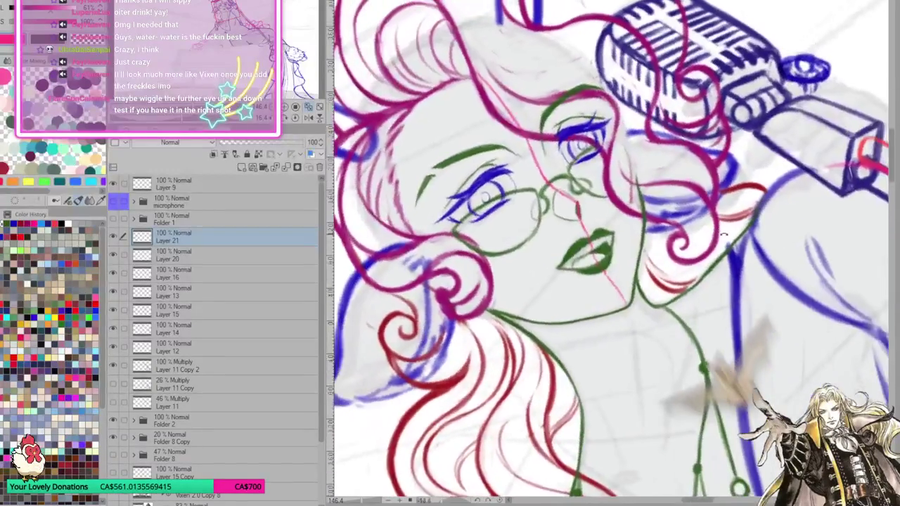
left_click(239, 255)
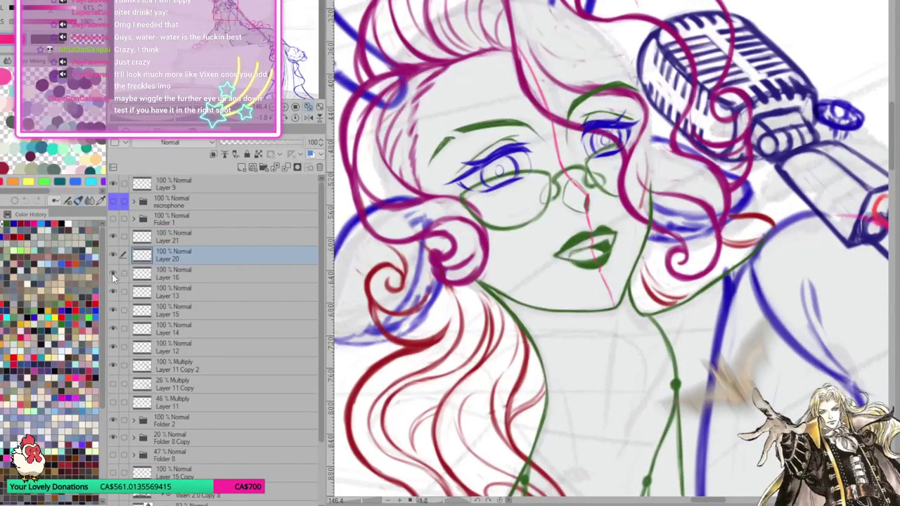
On Layer 16, touch up the jawline and sketch the nose lines between the glasses
left_click(181, 277)
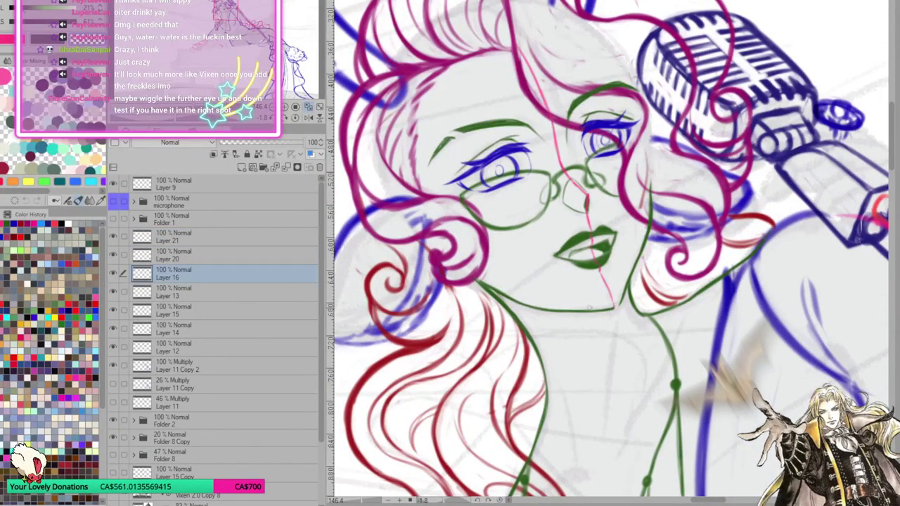
mouse_move(694, 351)
left_mouse_down()
mouse_move(610, 239)
mouse_move(615, 265)
left_mouse_up()
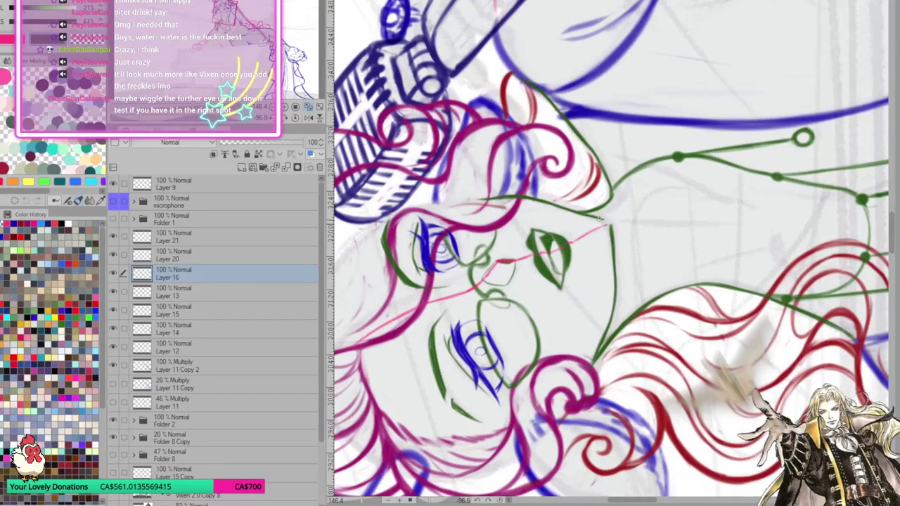
left_click_drag(594, 219, 612, 228)
mouse_move(630, 271)
left_mouse_down()
mouse_move(589, 254)
mouse_move(587, 280)
left_mouse_up()
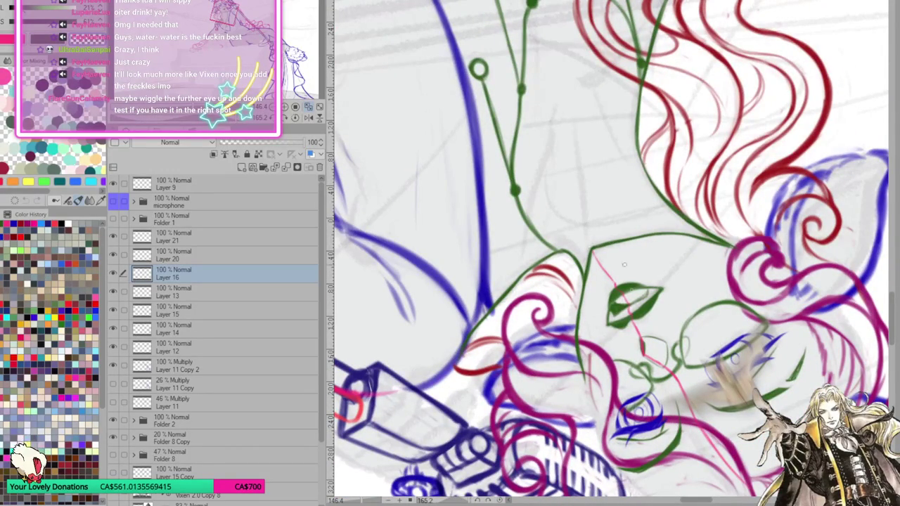
left_click_drag(622, 253, 603, 269)
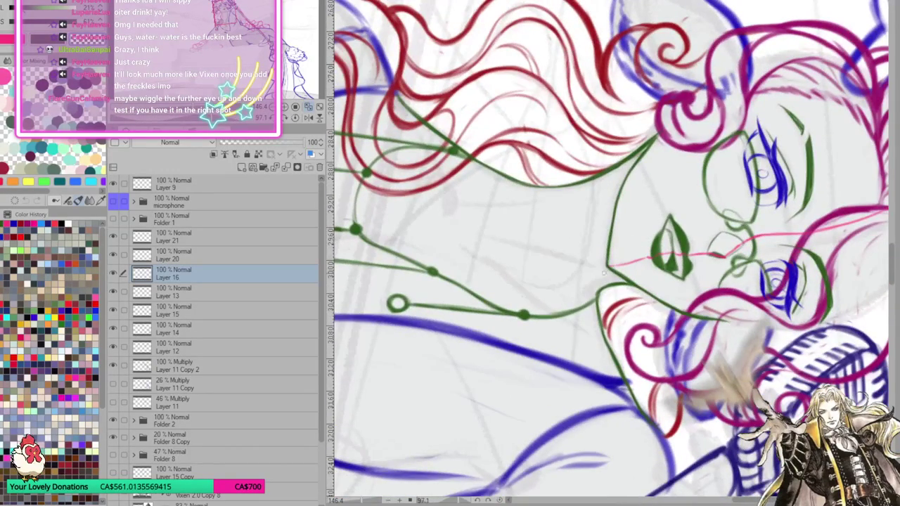
mouse_move(663, 320)
left_mouse_down()
mouse_move(633, 295)
mouse_move(640, 278)
left_mouse_up()
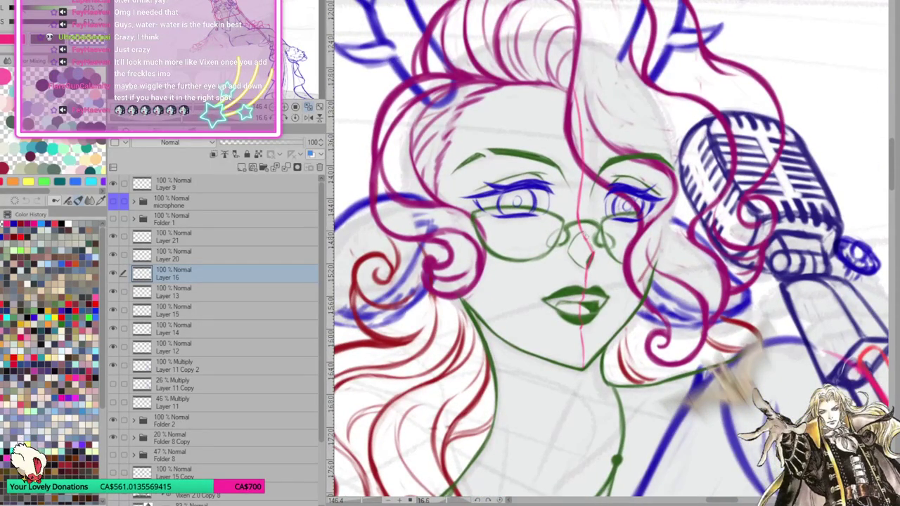
left_click_drag(583, 231, 598, 255)
Lengthen the green eyebrow and thicken and darken the right eyebrow
key("minus")
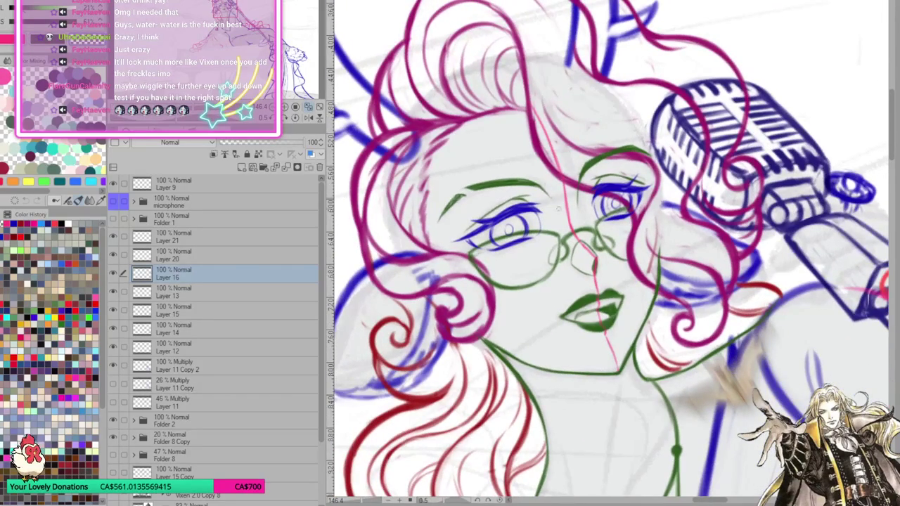
left_click_drag(533, 183, 549, 197)
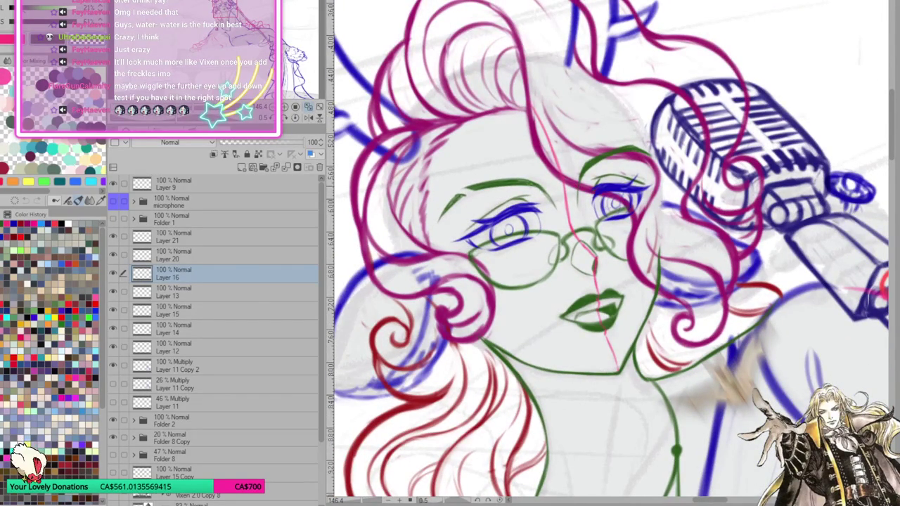
mouse_move(528, 180)
left_mouse_down()
mouse_move(551, 195)
mouse_move(541, 188)
left_mouse_up()
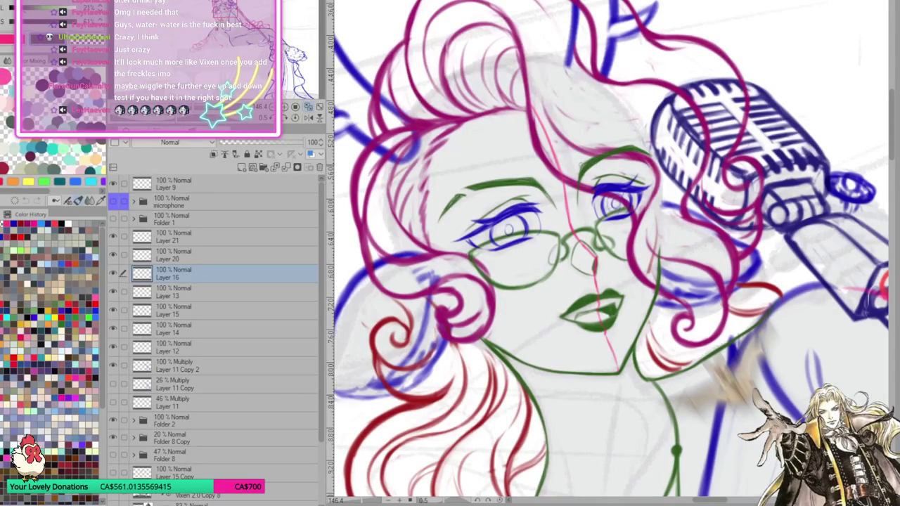
left_click_drag(581, 171, 635, 149)
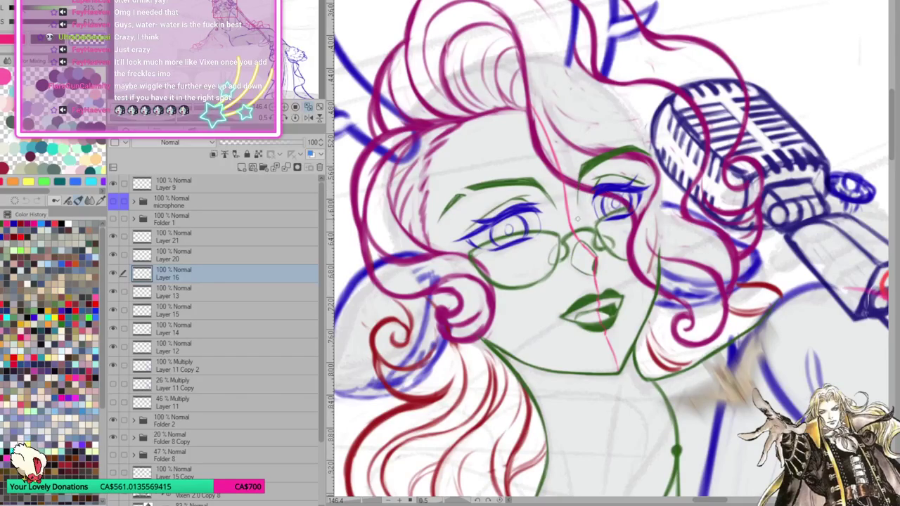
Delete Layer 21 holding the red centre guide line
key("asciicircum")
key("asciicircum")
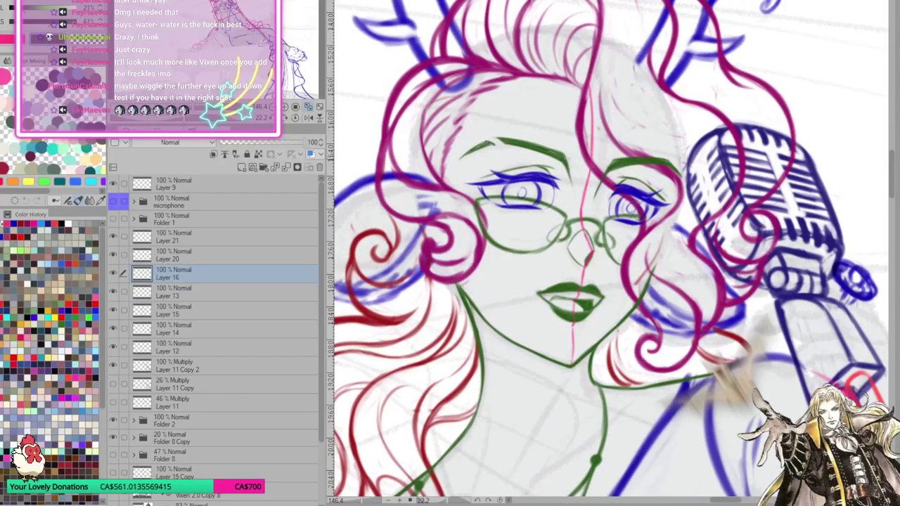
key("minus")
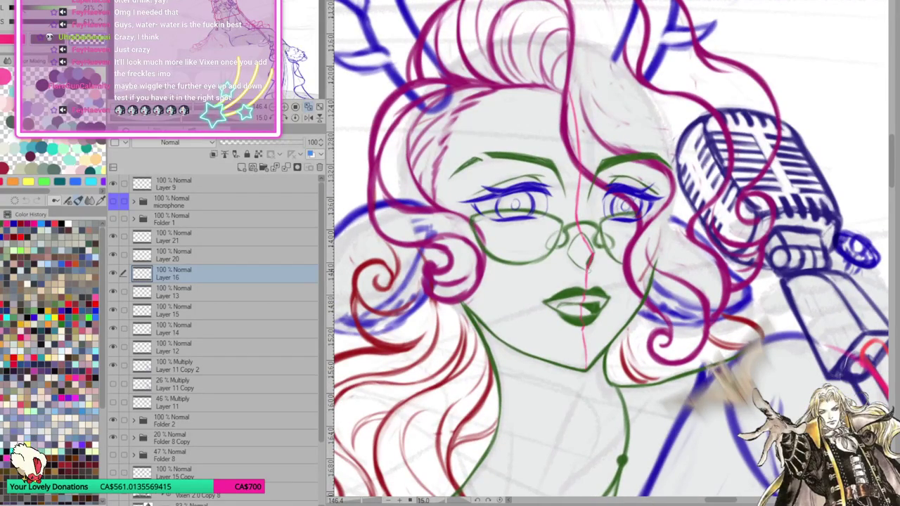
scroll(604, 281, "down", 2)
left_click(189, 239)
left_click(319, 167)
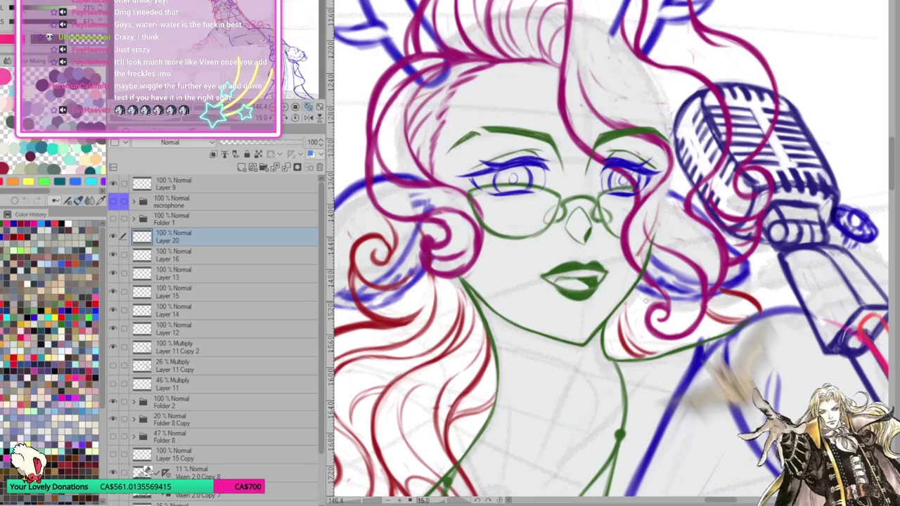
Zoom out and back in, checking Layer 5 before returning to Layer 20
scroll(646, 300, "down", 2)
scroll(646, 300, "down", 2)
scroll(646, 300, "down", 2)
scroll(646, 301, "down", 2)
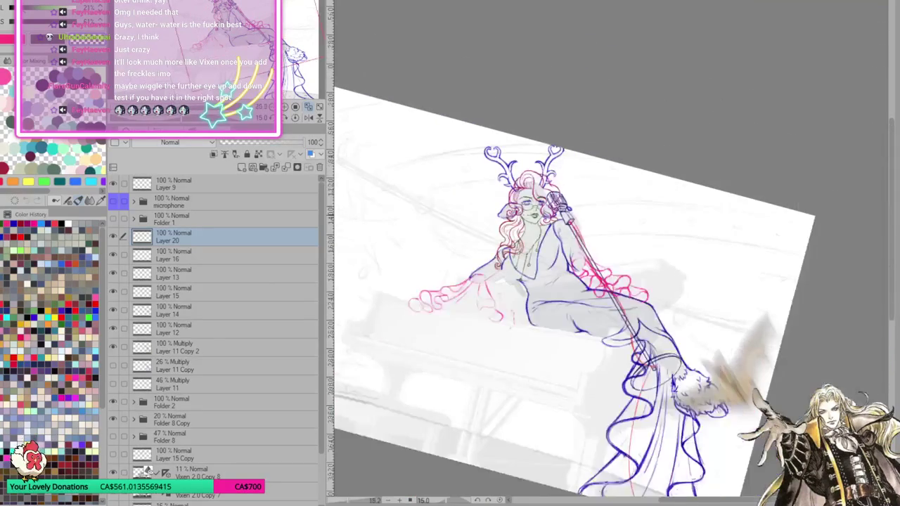
scroll(671, 310, "up", 2)
scroll(671, 309, "up", 1)
scroll(671, 310, "up", 1)
scroll(671, 309, "up", 1)
scroll(671, 309, "up", 1)
scroll(671, 309, "up", 1)
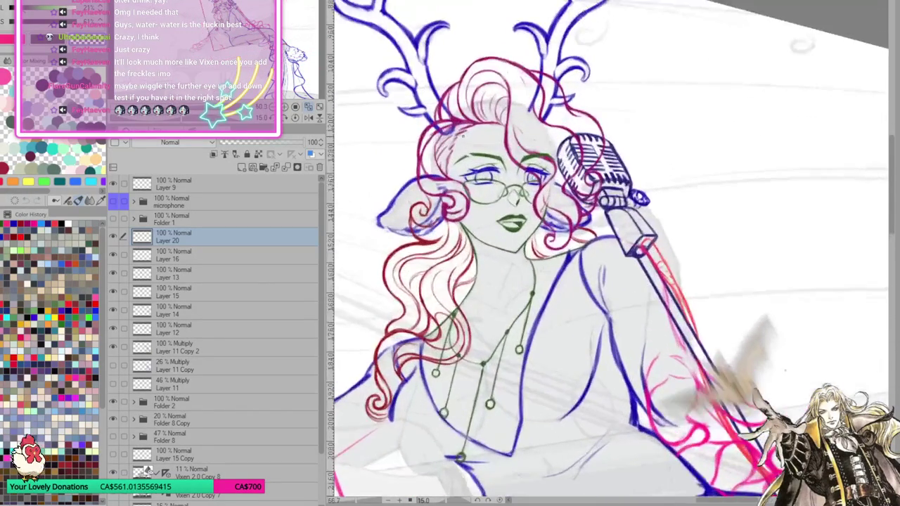
scroll(671, 310, "up", 1)
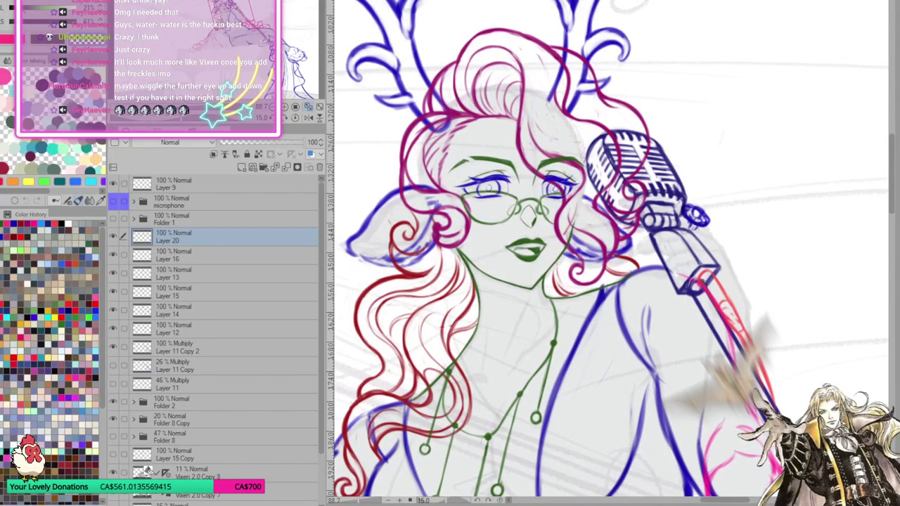
left_click(169, 336)
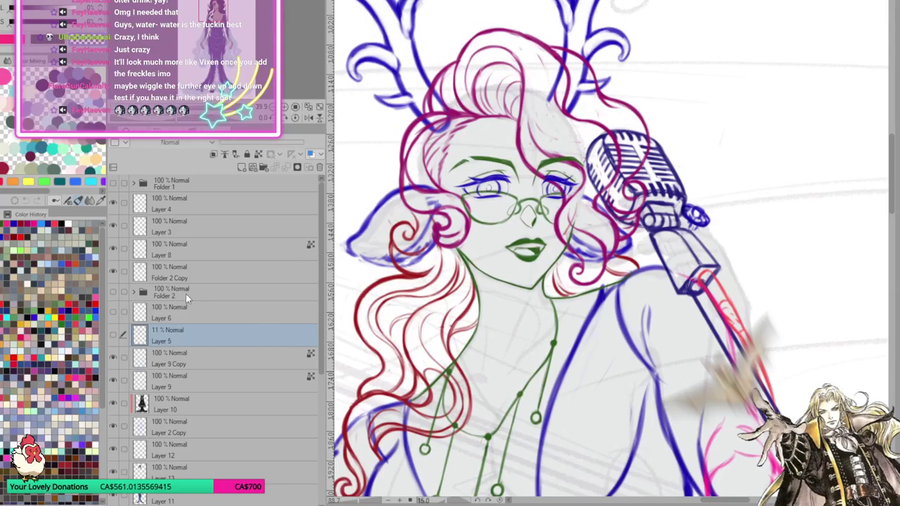
left_click(447, 44, "ctrl+shift")
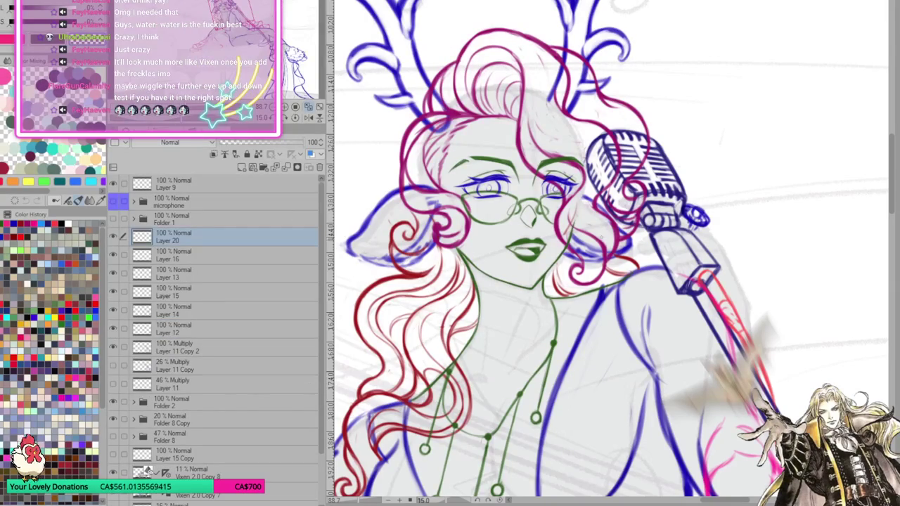
Add a new layer beneath Layer 16 set to Multiply at 50% opacity
scroll(566, 190, "up", 1)
scroll(566, 190, "up", 1)
scroll(492, 281, "down", 1)
scroll(492, 281, "up", 2)
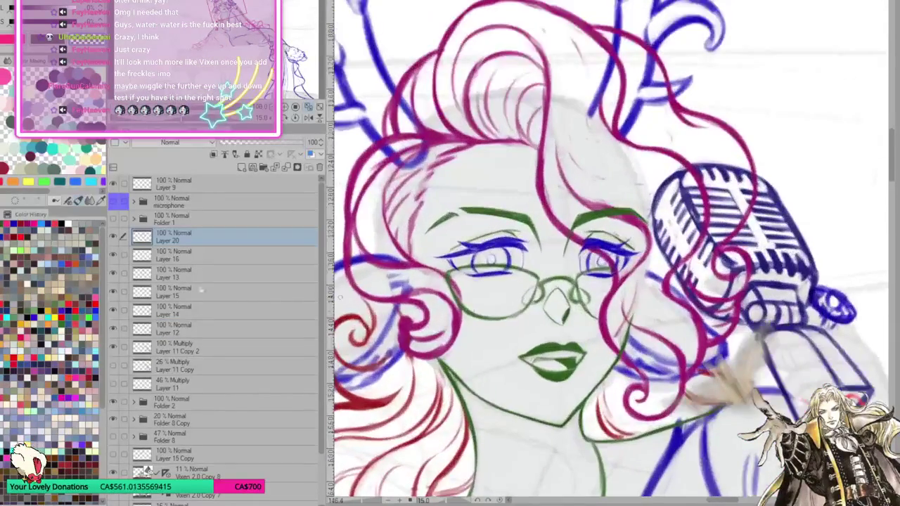
left_click(112, 254)
left_click(242, 167)
left_click(261, 143)
scroll(170, 143, "down", 2)
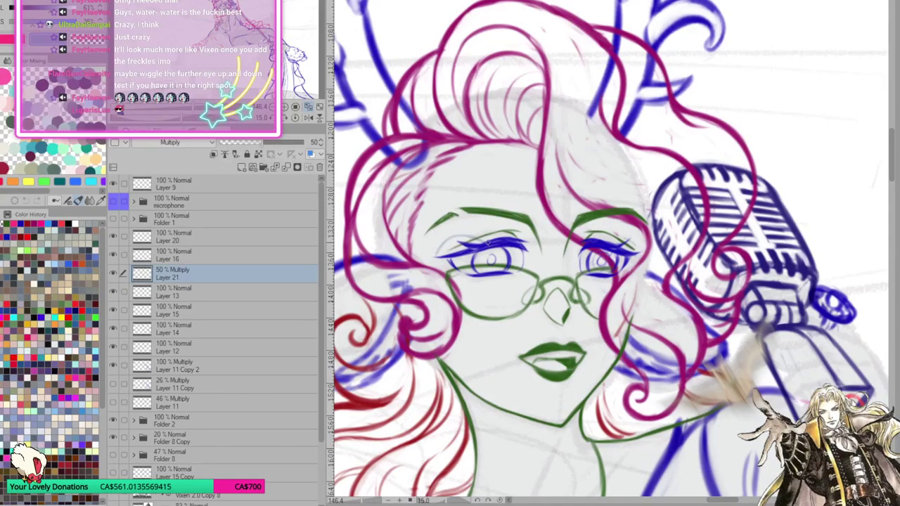
Paint grey-blue eyeshadow across the left eyelid and raise the layer opacity to 79%
mouse_move(455, 236)
left_mouse_down()
mouse_move(507, 239)
mouse_move(444, 239)
left_mouse_up()
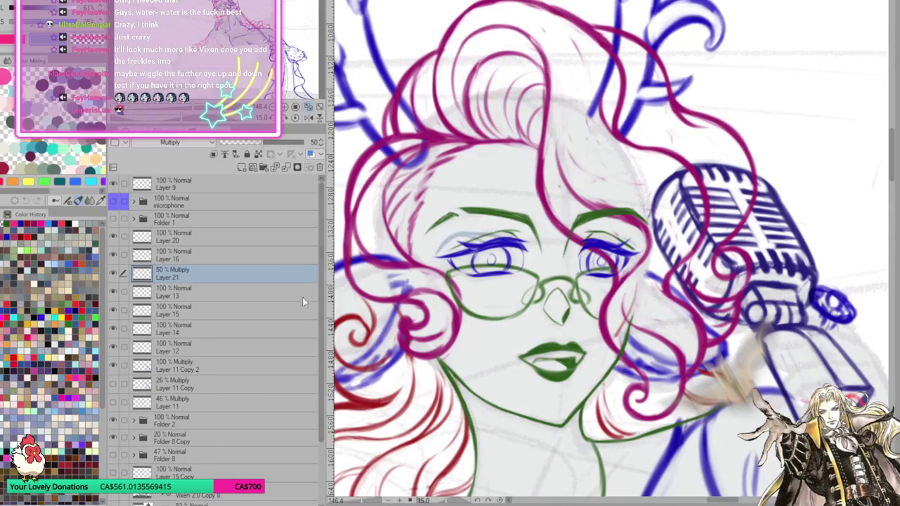
left_click(286, 142)
left_click_drag(444, 243, 461, 239)
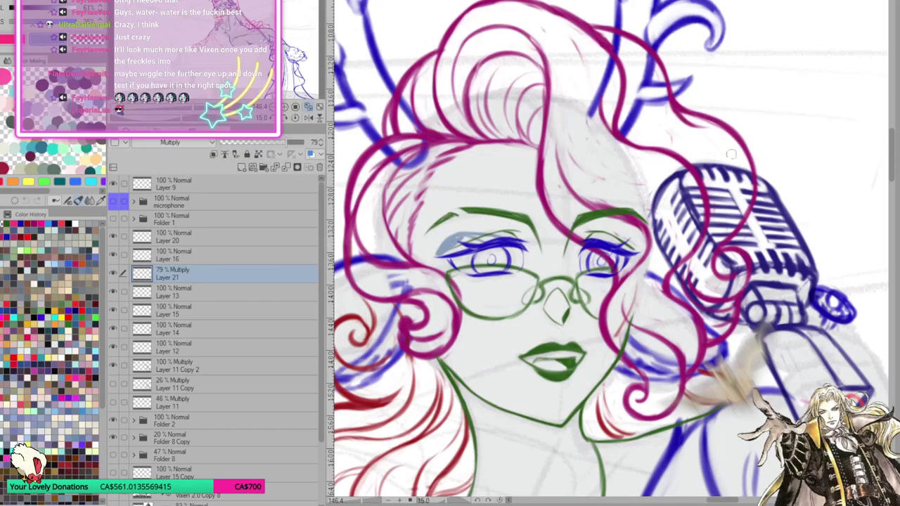
left_click_drag(433, 250, 483, 231)
mouse_move(438, 255)
left_mouse_down()
mouse_move(475, 237)
mouse_move(505, 242)
mouse_move(437, 257)
mouse_move(465, 280)
mouse_move(478, 277)
left_mouse_up()
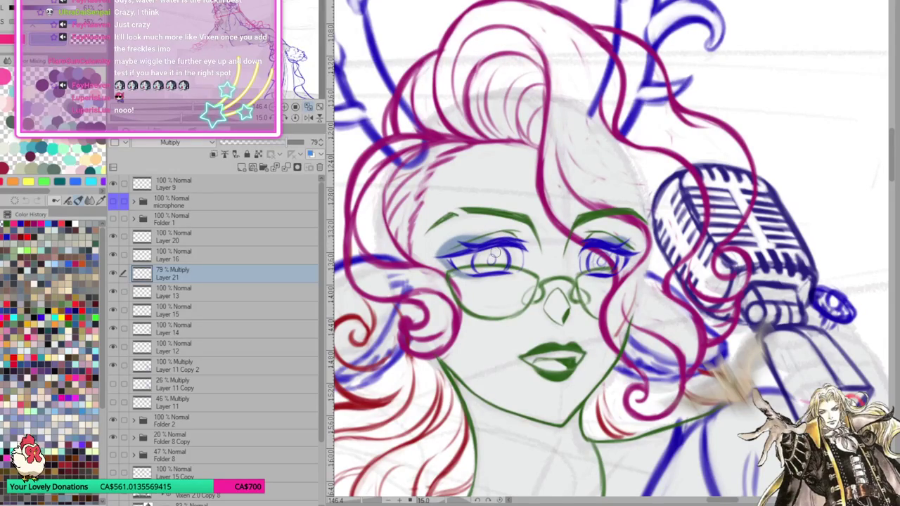
Try grey-blue shading on the lower lip, undo it, and reset the view rotation
key("minus")
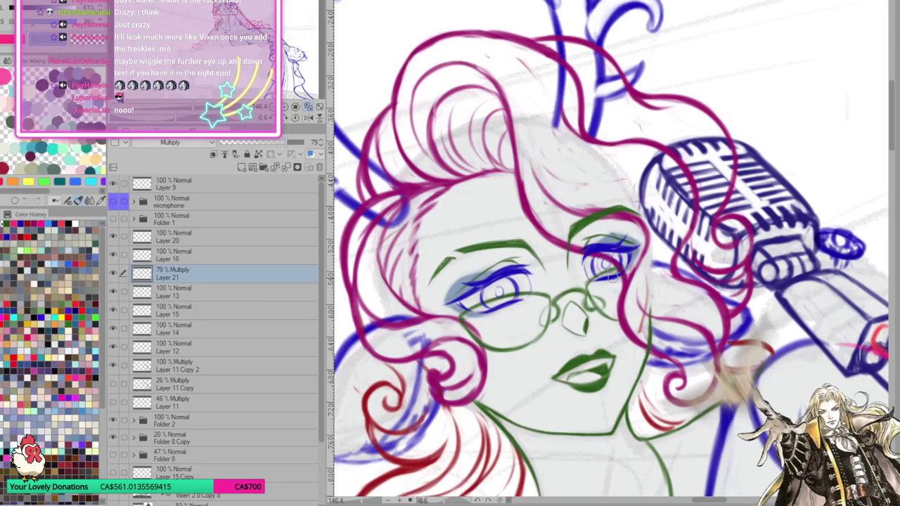
scroll(624, 273, "down", 2)
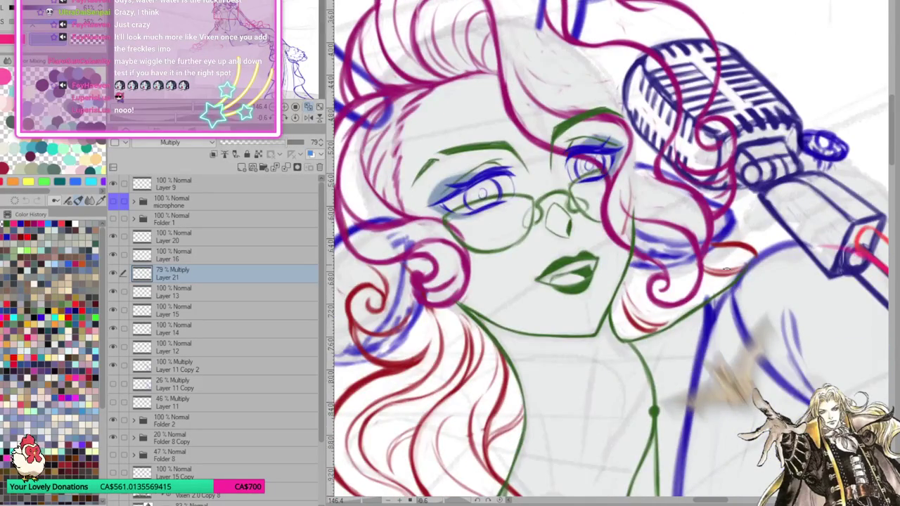
scroll(678, 233, "down", 2)
left_click_drag(542, 256, 570, 267)
key("ctrl+z")
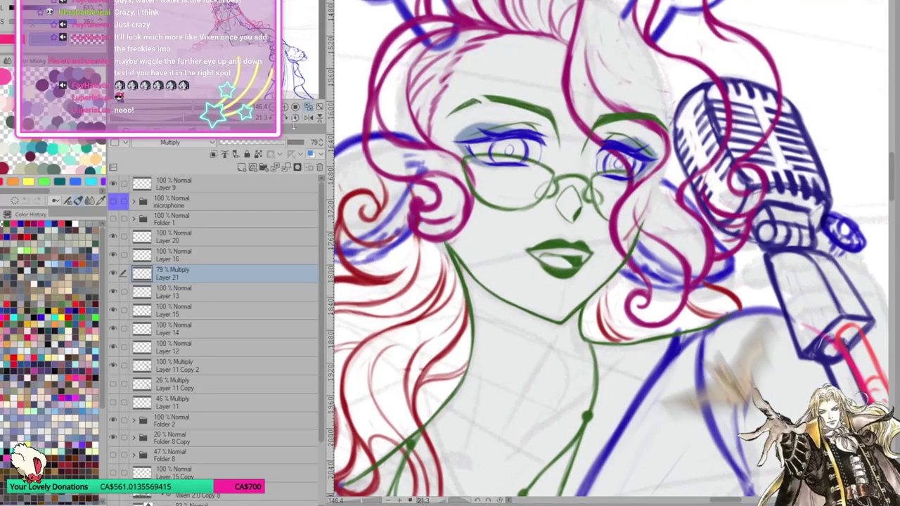
left_click(309, 107)
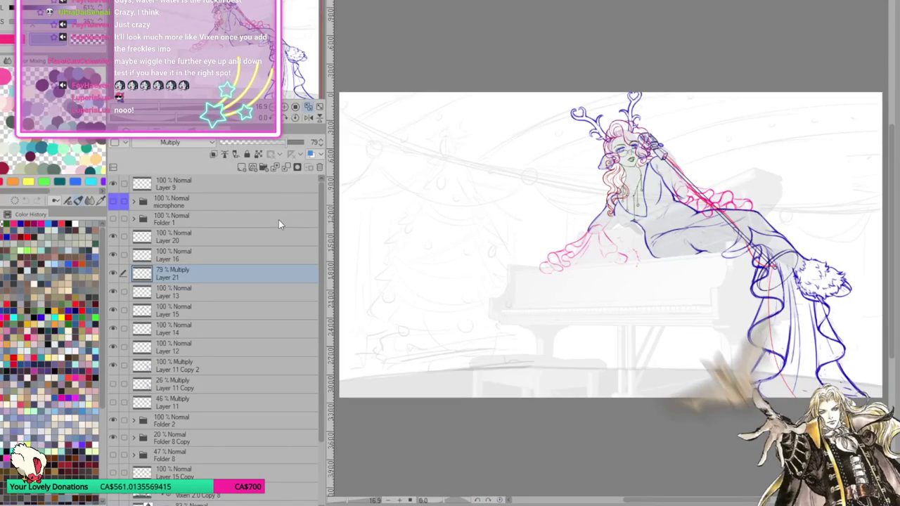
scroll(632, 237, "down", 2)
scroll(632, 237, "up", 3)
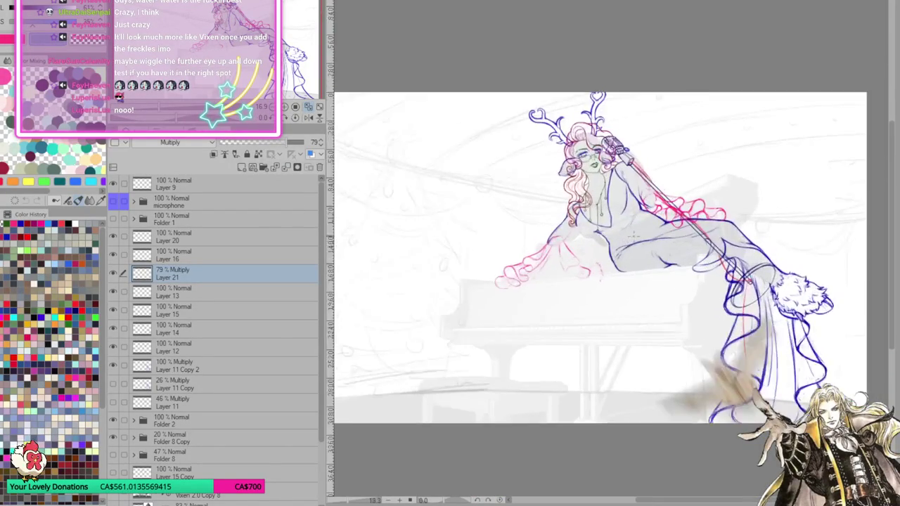
scroll(633, 237, "up", 2)
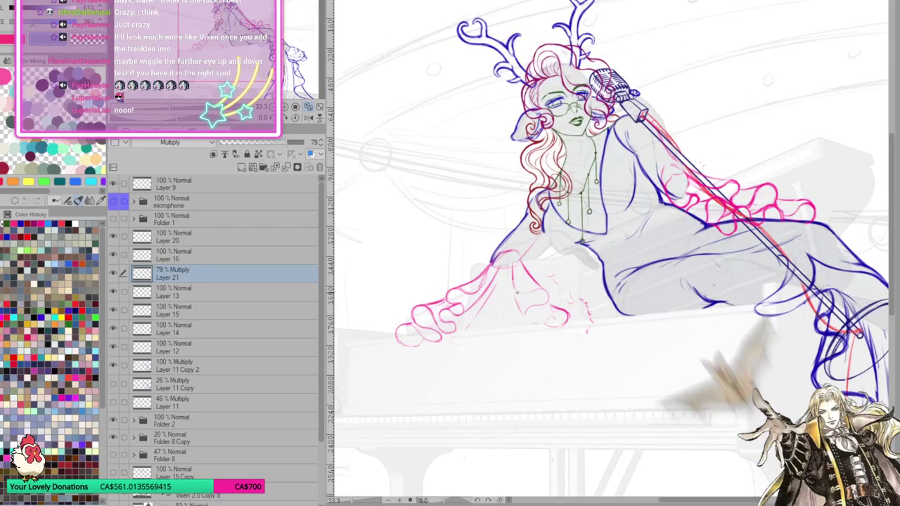
scroll(632, 238, "down", 2)
scroll(633, 238, "up", 1)
scroll(633, 238, "up", 1)
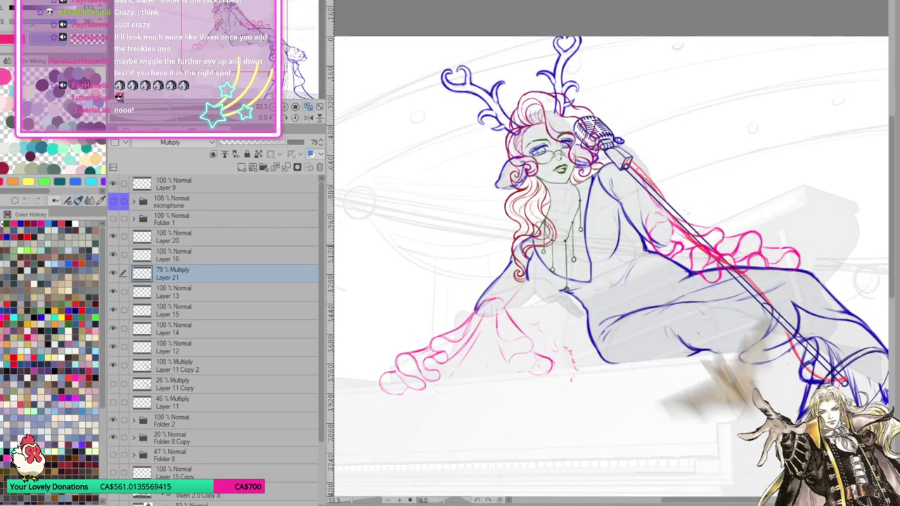
scroll(633, 237, "down", 2)
scroll(633, 238, "up", 1)
scroll(633, 237, "up", 2)
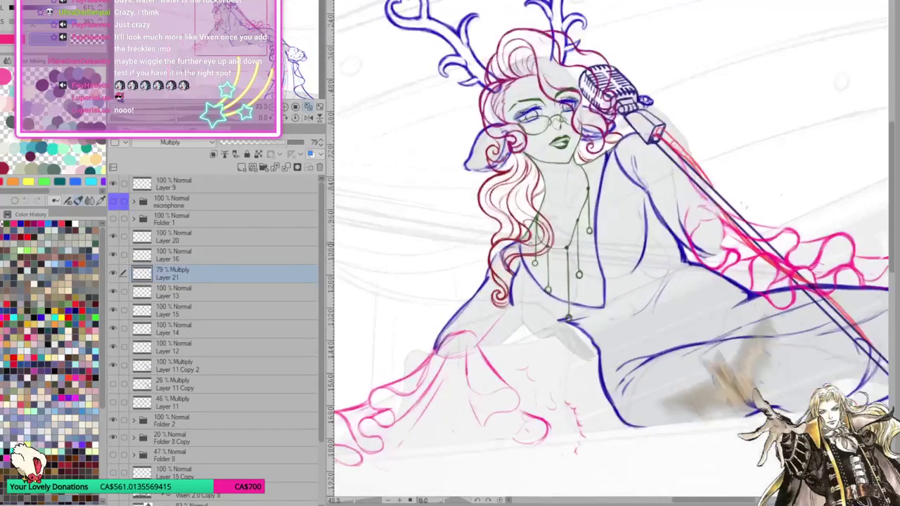
scroll(615, 218, "up", 1)
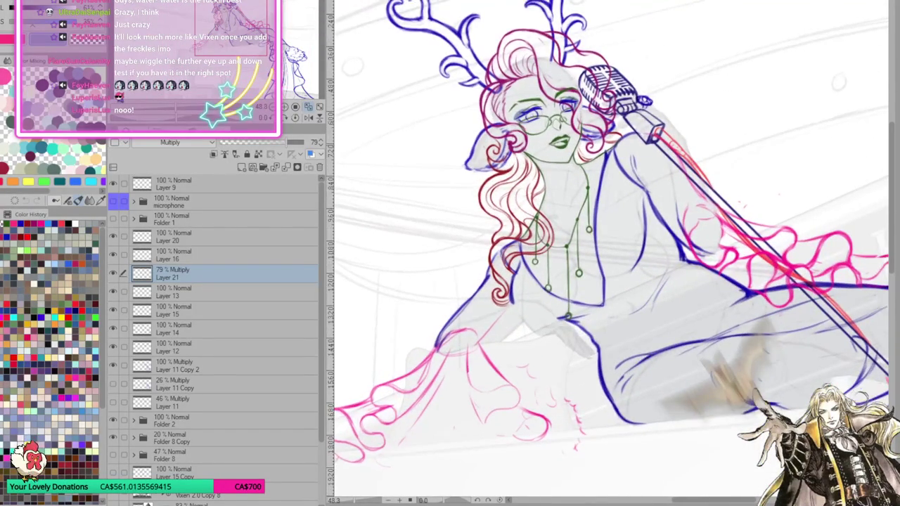
scroll(615, 218, "up", 2)
scroll(616, 218, "up", 1)
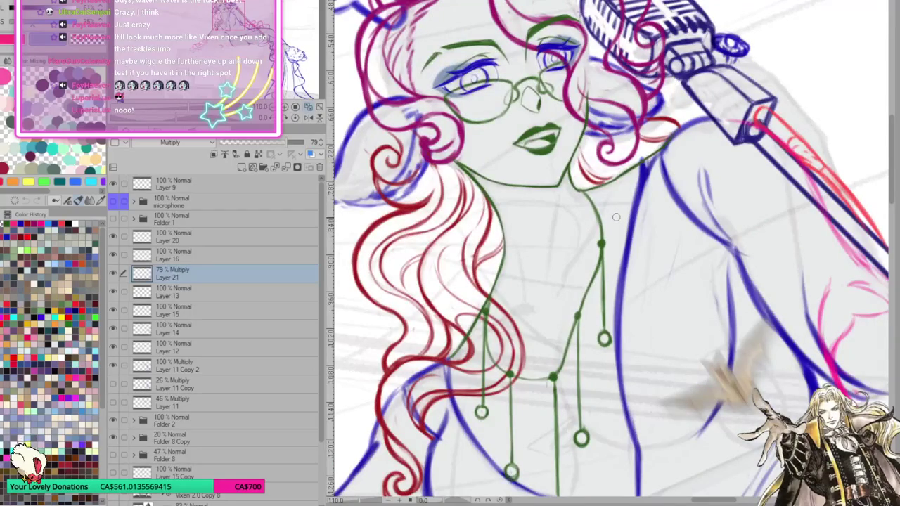
scroll(615, 218, "down", 1)
scroll(604, 204, "up", 1)
scroll(590, 179, "up", 1)
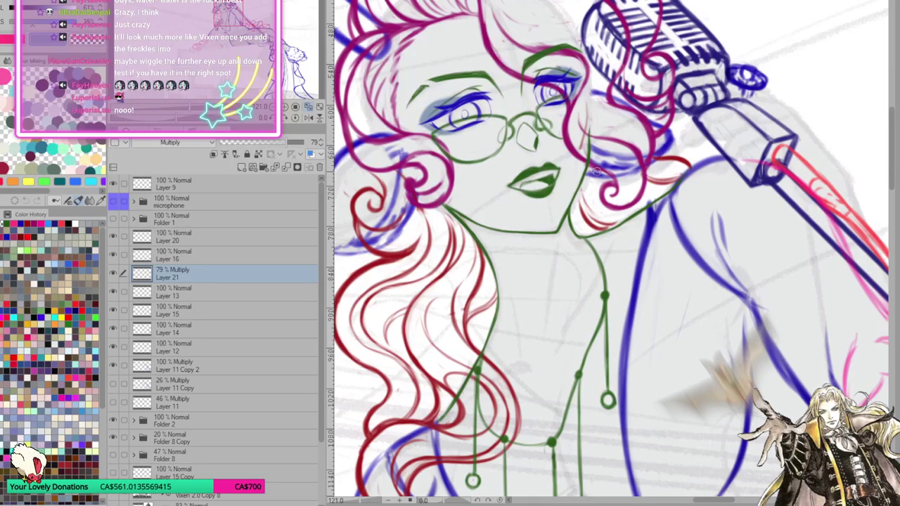
left_click(309, 112)
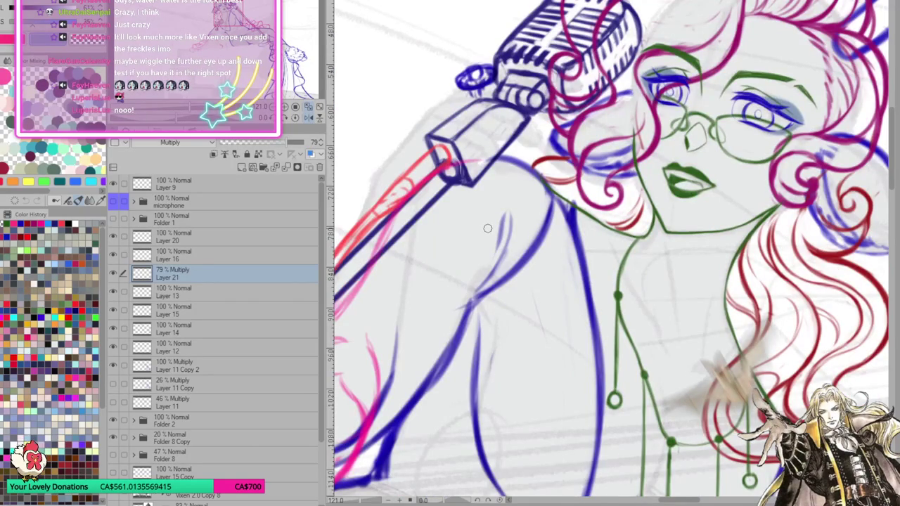
key("ctrl+0")
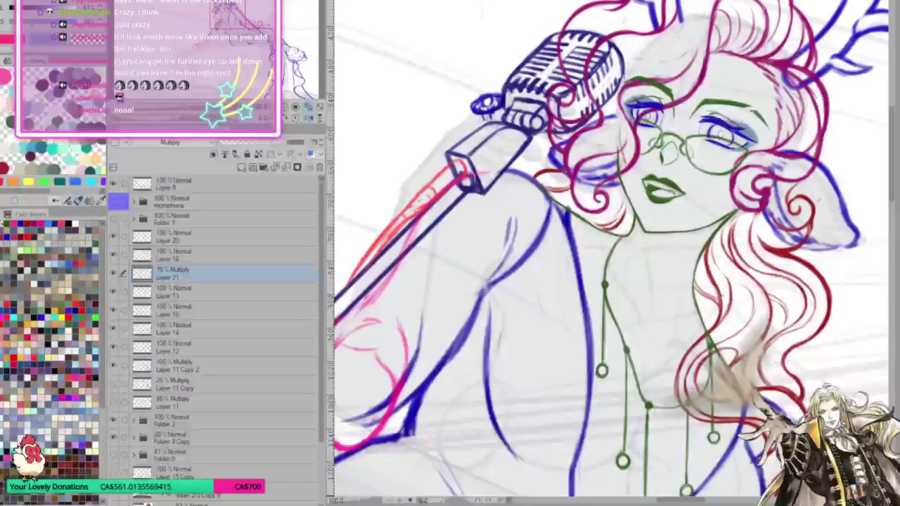
scroll(612, 253, "up", 3)
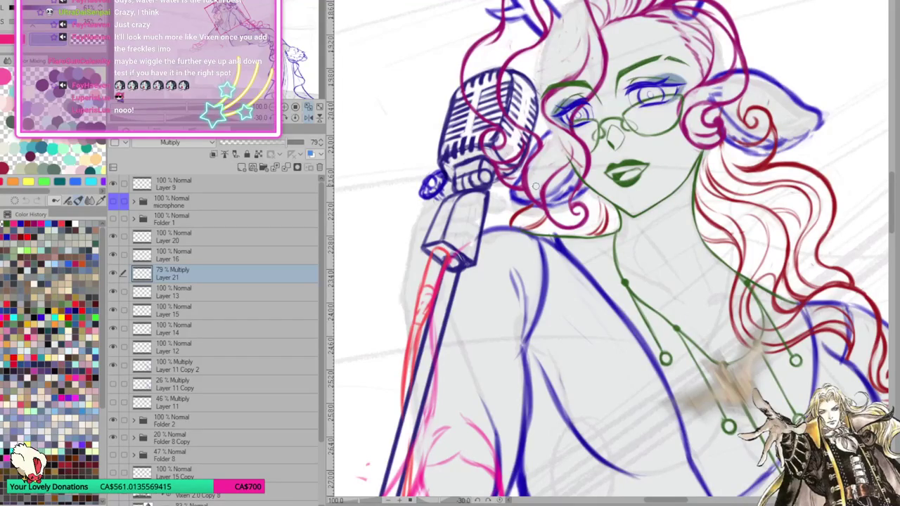
scroll(699, 172, "up", 1)
scroll(727, 160, "up", 1)
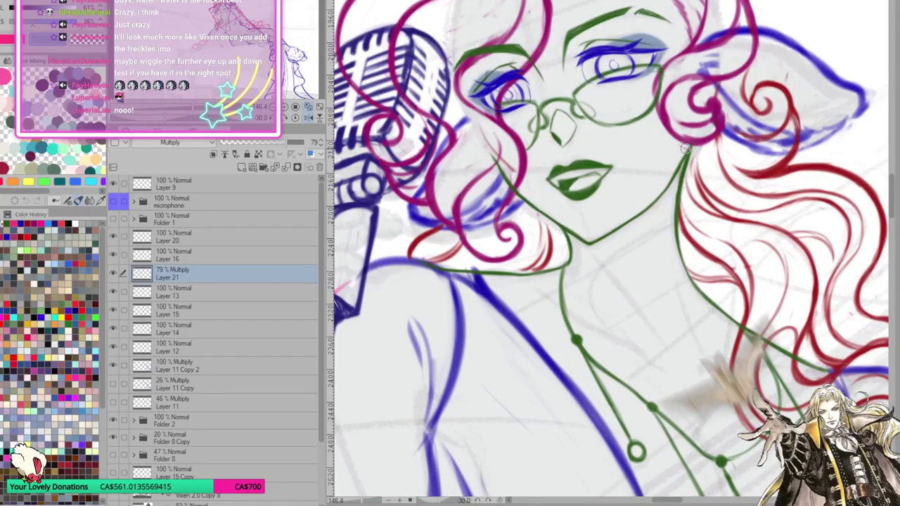
left_click(113, 254)
left_click(113, 254)
left_click(198, 258)
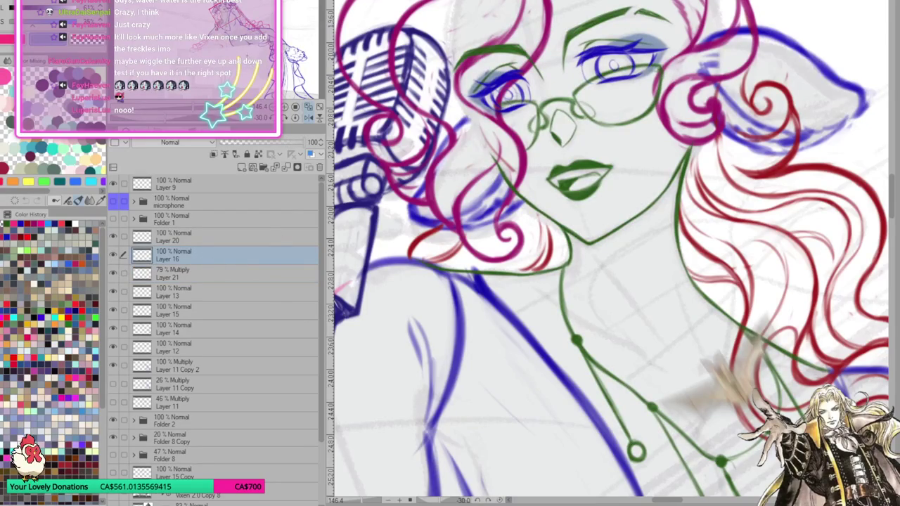
Duplicate Layer 16 and redraw the green cheek line from eye to jaw
key("ctrl+j")
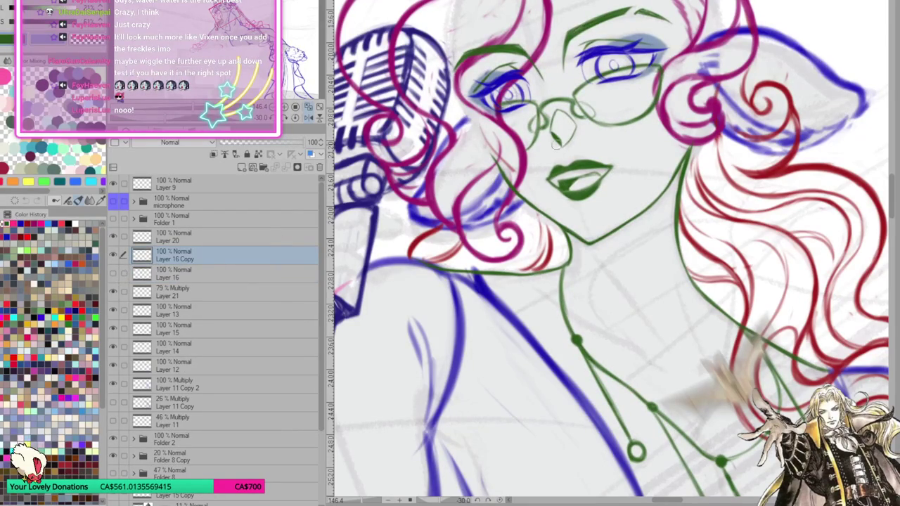
left_click_drag(611, 253, 633, 281)
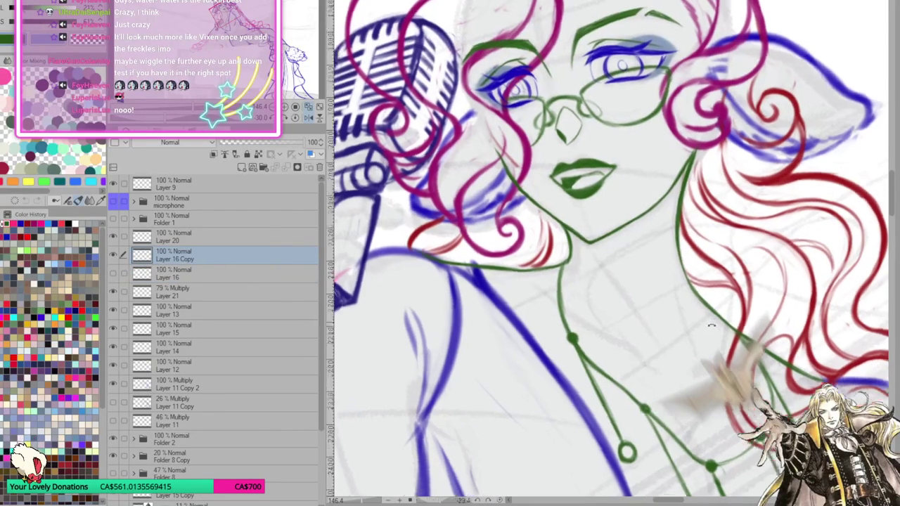
mouse_move(502, 164)
left_mouse_down()
mouse_move(533, 205)
mouse_move(568, 228)
left_mouse_up()
left_click_drag(523, 199, 589, 245)
mouse_move(496, 140)
left_mouse_down()
mouse_move(526, 188)
mouse_move(577, 231)
mouse_move(568, 223)
left_mouse_up()
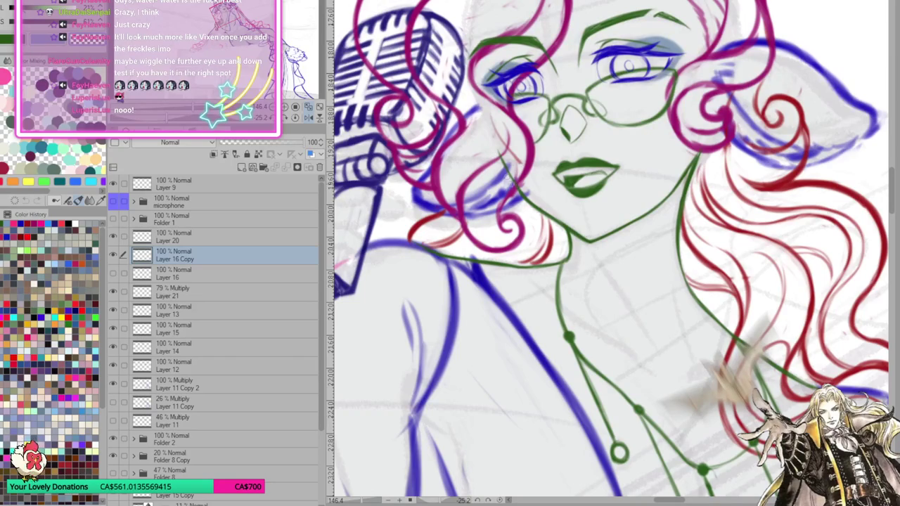
left_click_drag(503, 159, 496, 132)
left_click_drag(469, 83, 524, 195)
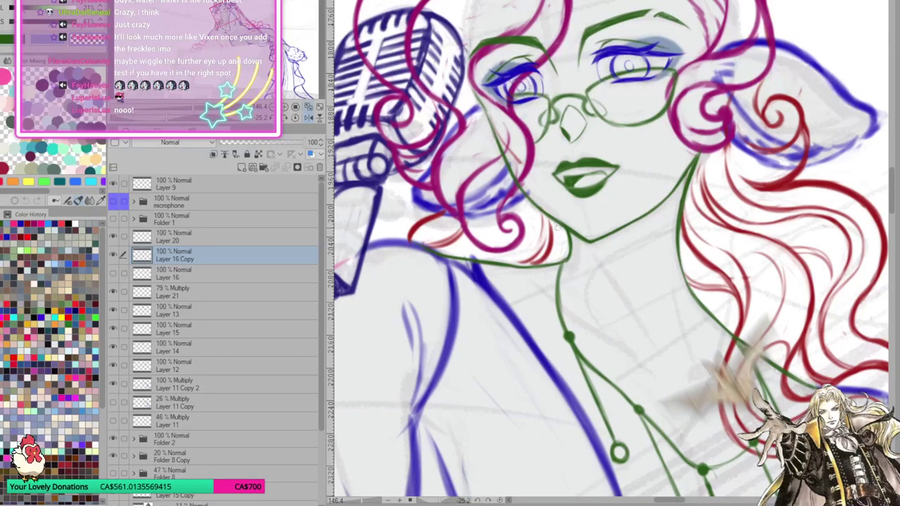
left_click_drag(518, 188, 562, 224)
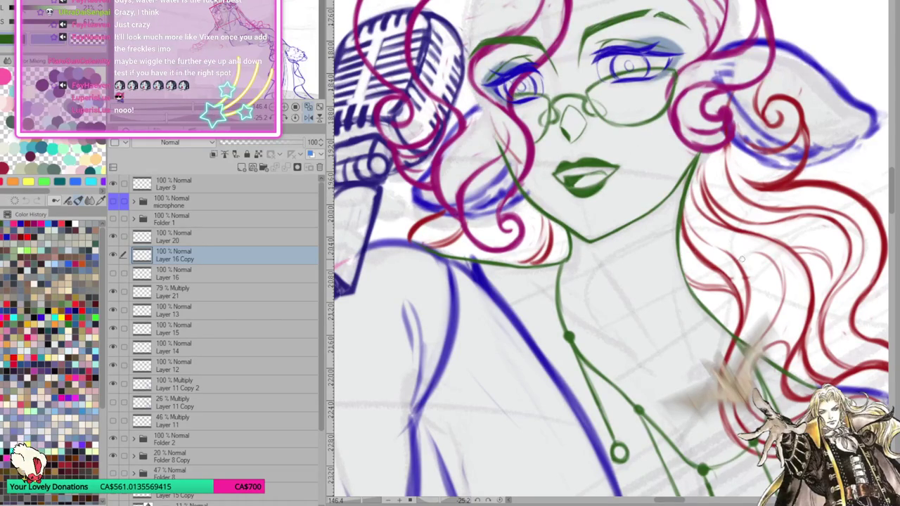
Darken the green jaw line from the chin up toward the hair
left_click_drag(741, 258, 734, 262)
mouse_move(589, 246)
left_mouse_down()
mouse_move(647, 216)
mouse_move(694, 152)
left_mouse_up()
left_click_drag(586, 246, 655, 212)
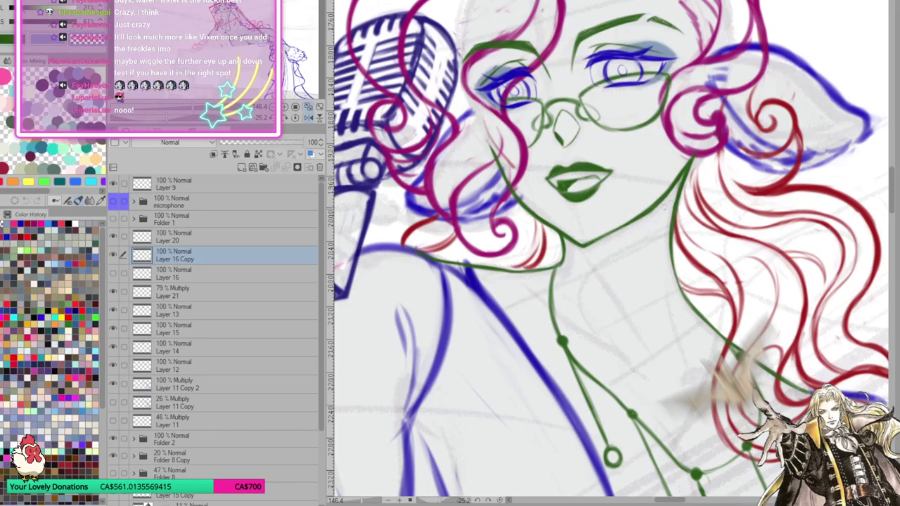
left_click_drag(583, 246, 653, 199)
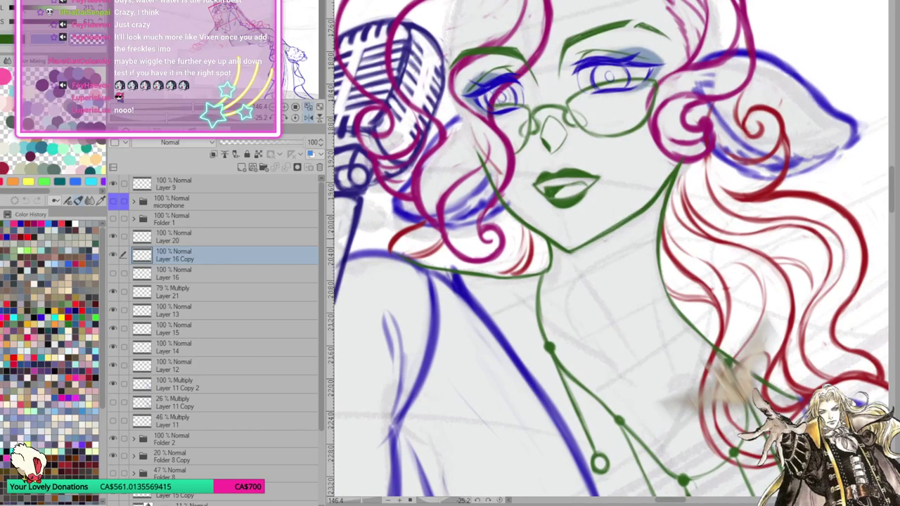
left_click_drag(659, 189, 625, 219)
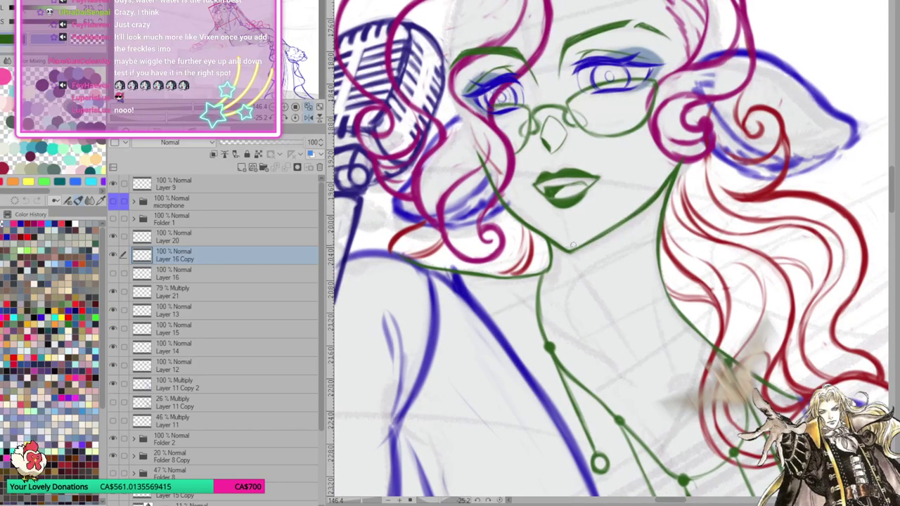
Rotate and zoom the canvas, then toggle Layer 16 Copy to compare the face lines
left_click(308, 118)
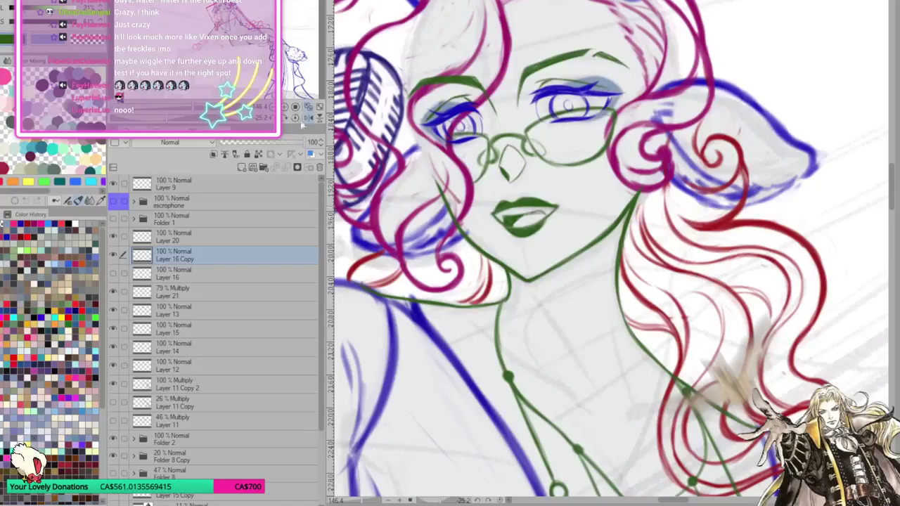
left_click(309, 118)
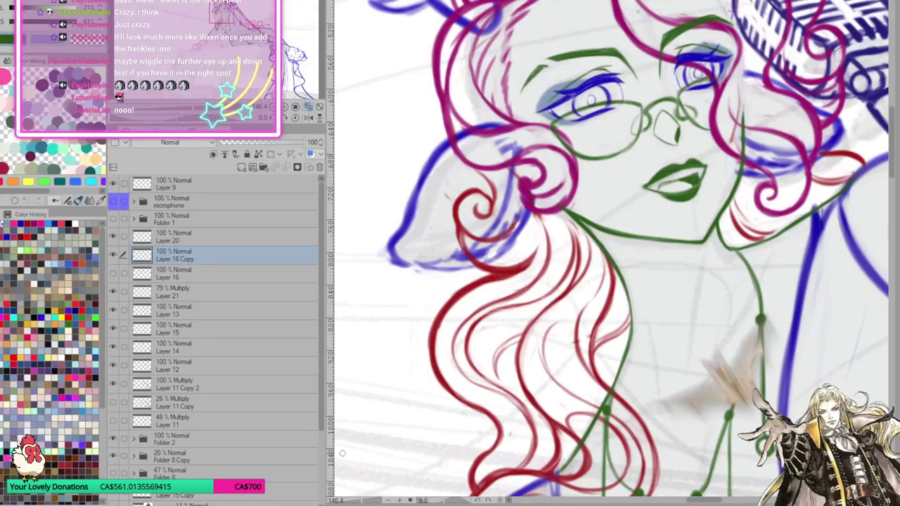
scroll(475, 380, "down", 1)
scroll(475, 380, "down", 2)
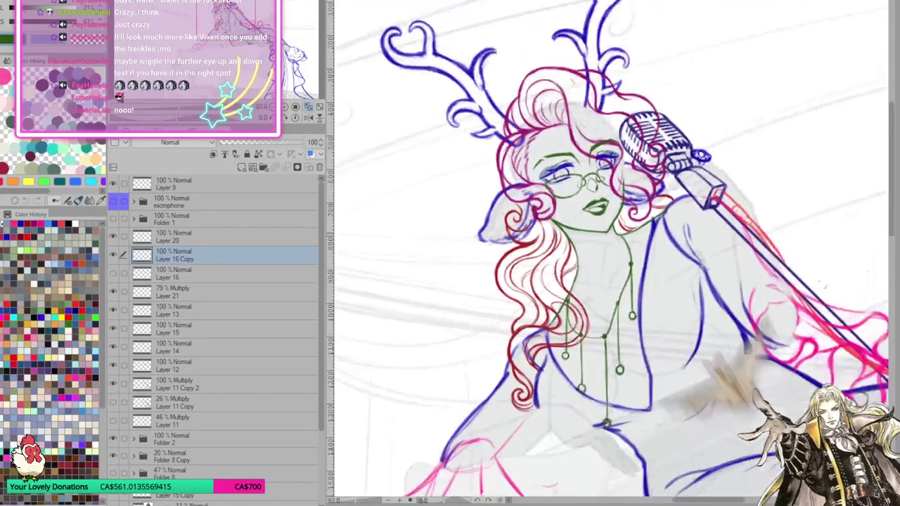
scroll(475, 380, "down", 1)
scroll(475, 379, "down", 1)
scroll(583, 211, "up", 1)
scroll(583, 211, "up", 1)
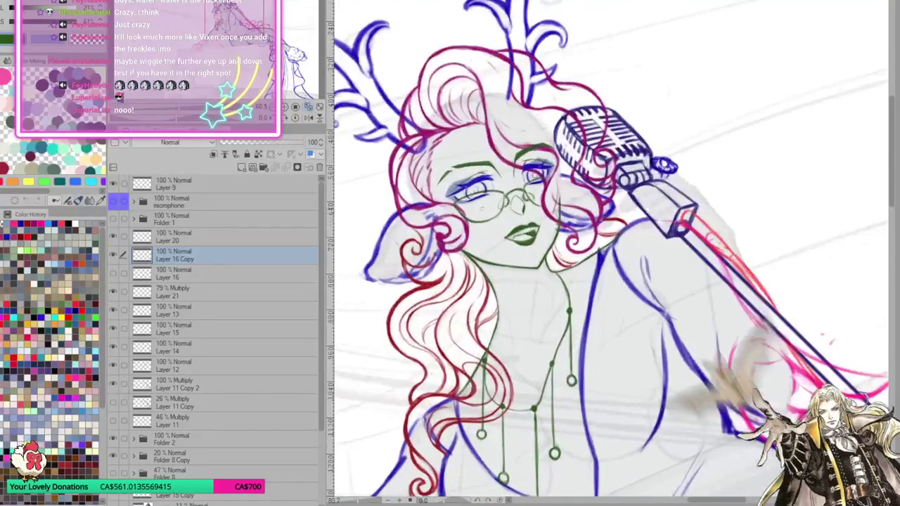
scroll(583, 211, "up", 2)
left_click(115, 256)
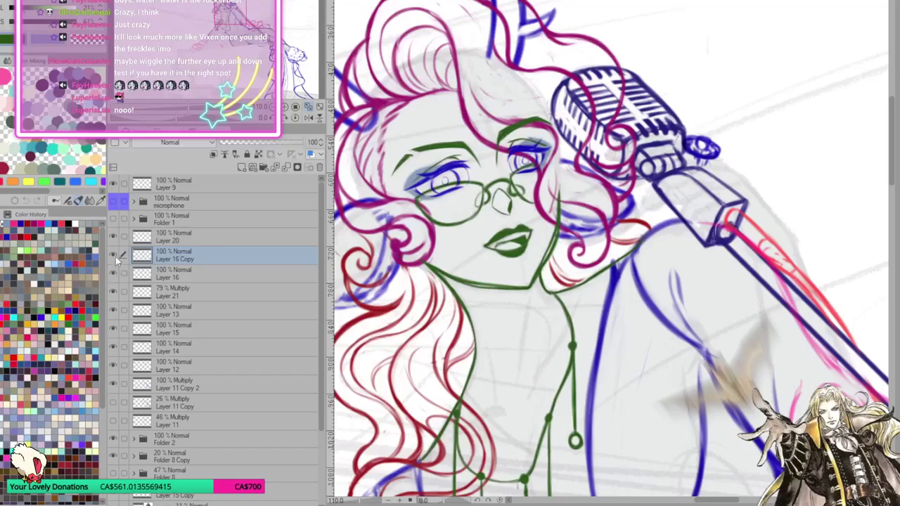
left_click(115, 251)
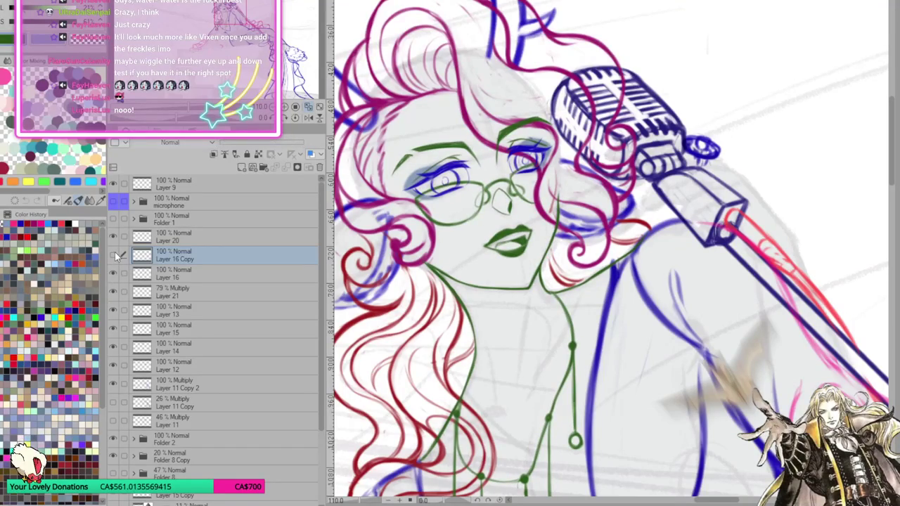
left_click(114, 252)
Compare against Layer 16, leave Layer 16 Copy visible, and add Layer 22 above it
left_click(114, 268)
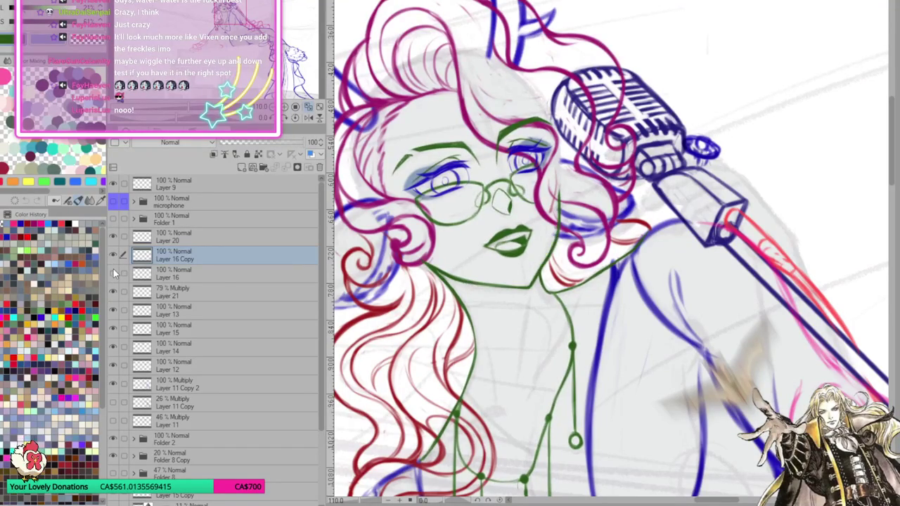
left_click(113, 268)
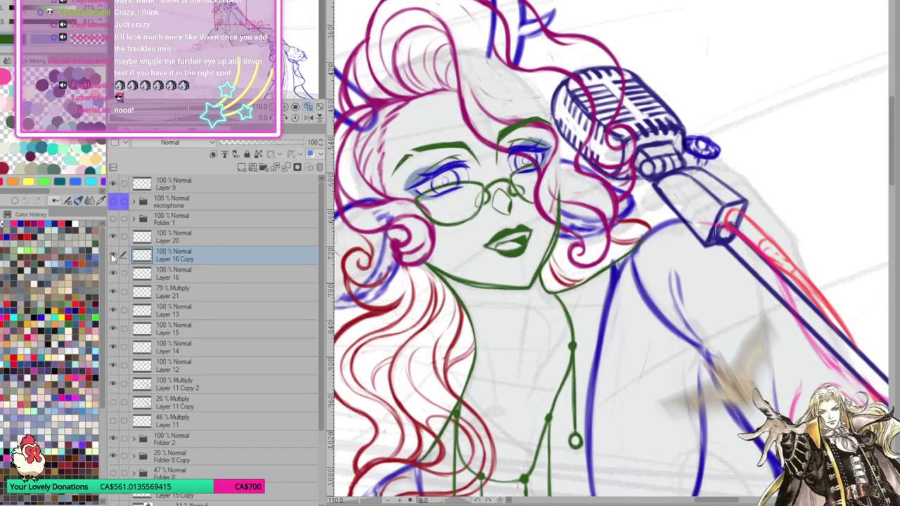
left_click(111, 253)
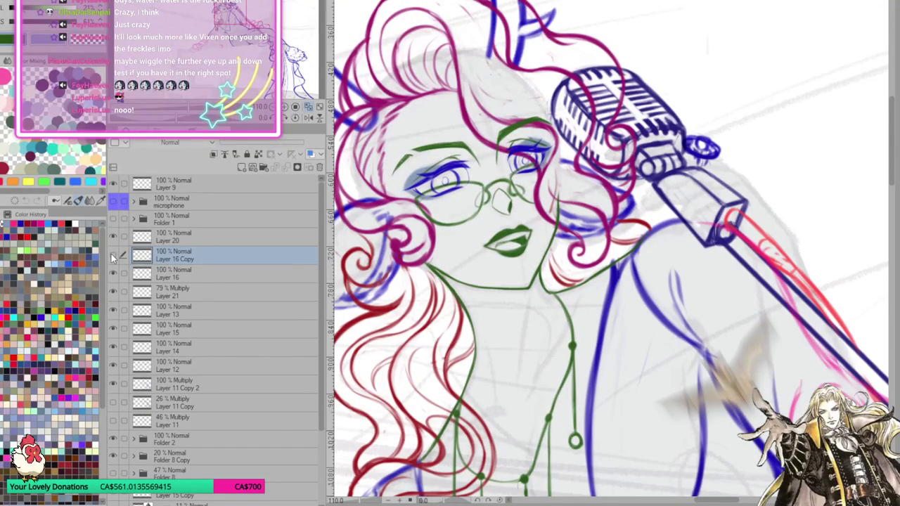
left_click(111, 255)
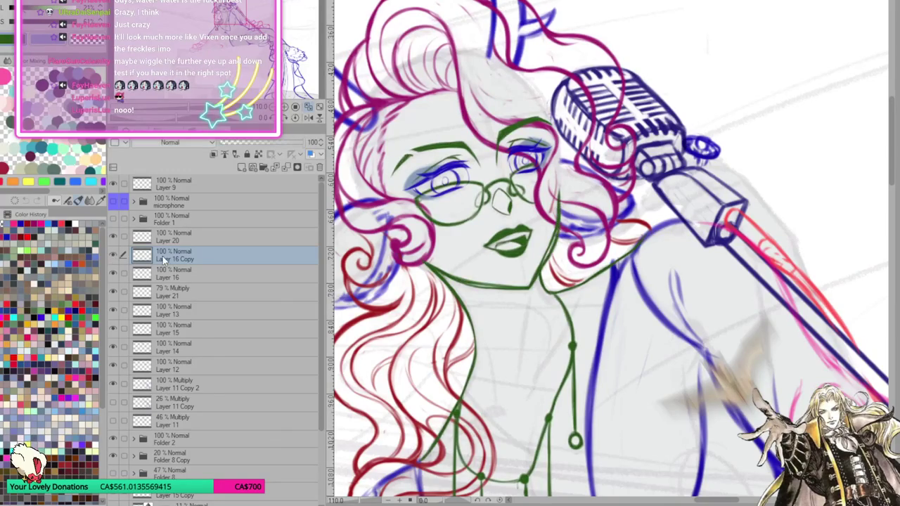
left_click(241, 168)
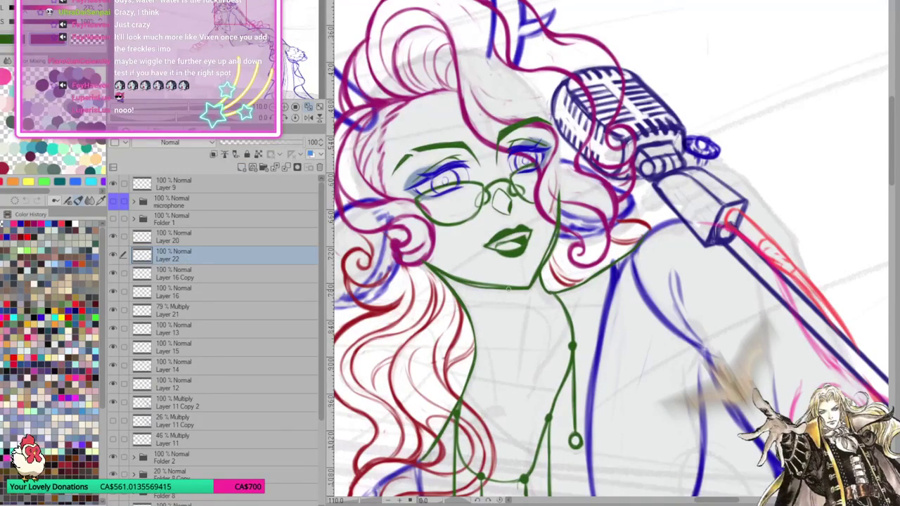
Remove the test number and spare Layer 22, then write a red '1' below the chin on Layer 16 Copy
left_click_drag(504, 314, 524, 340)
left_click(114, 270)
left_click(184, 275)
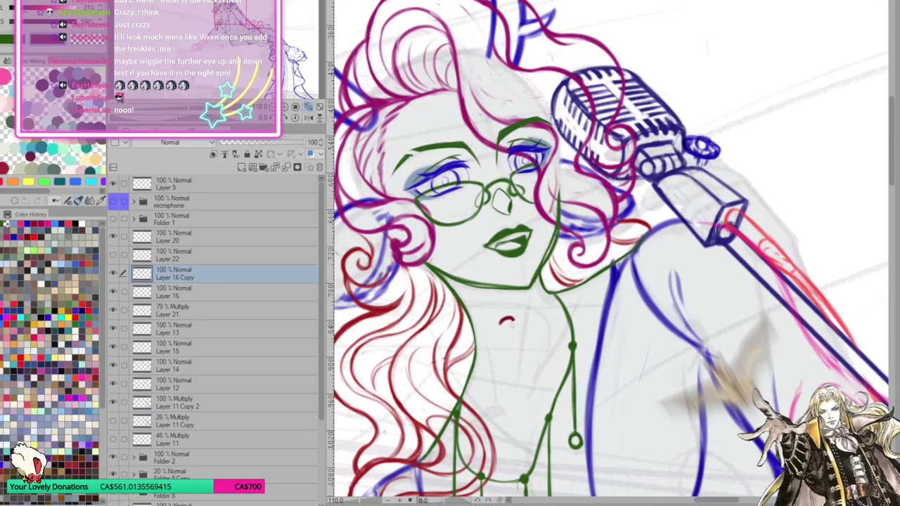
key("ctrl+z")
key("Delete")
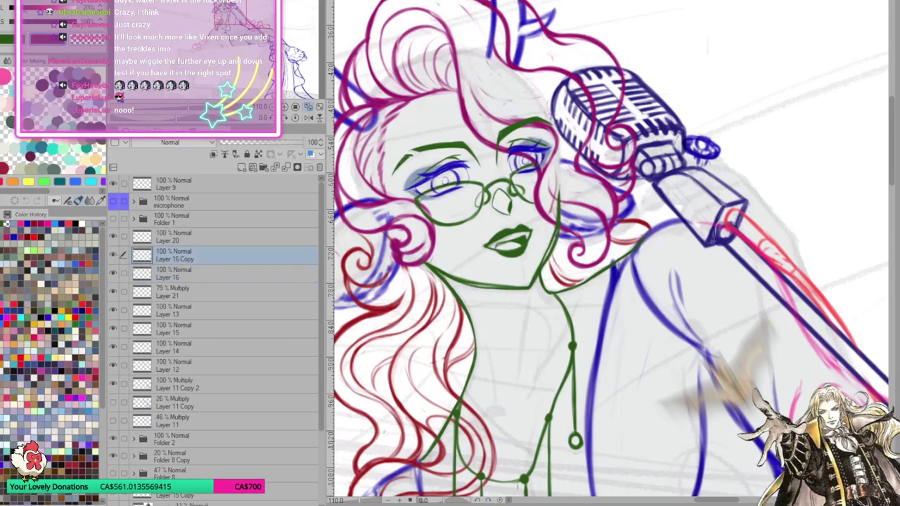
left_click(113, 255)
left_click(114, 255)
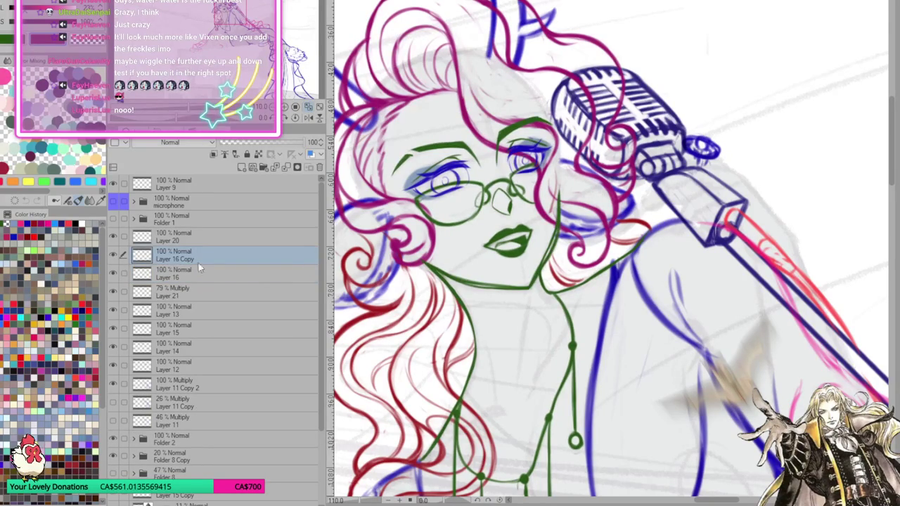
mouse_move(495, 315)
left_mouse_down()
mouse_move(500, 308)
mouse_move(500, 329)
mouse_move(521, 339)
left_mouse_up()
Toggle Layer 16 and Layer 16 Copy visibility to compare the two face versions
left_click(112, 251)
left_click(176, 273)
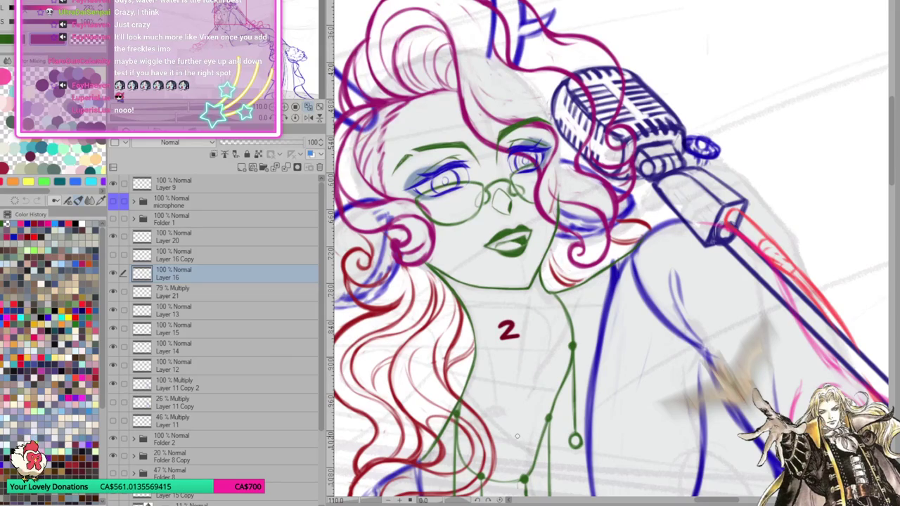
left_click(111, 271)
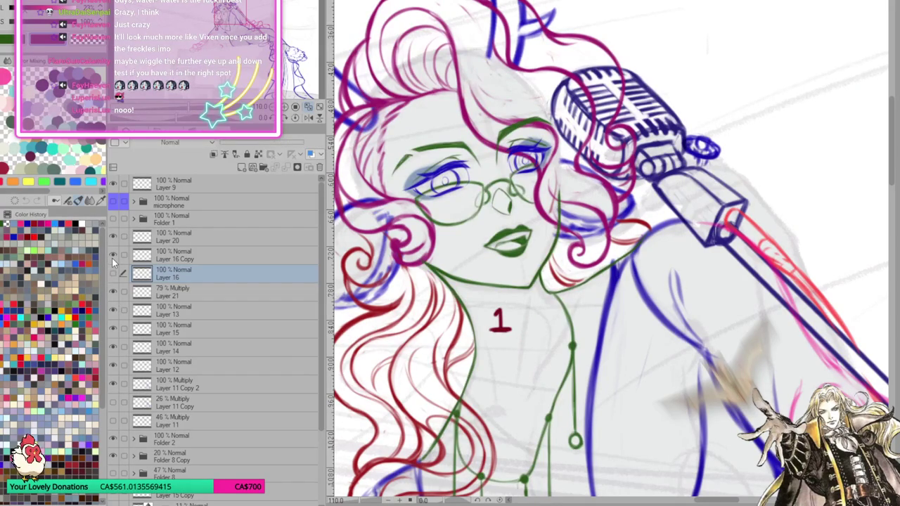
left_click(112, 257)
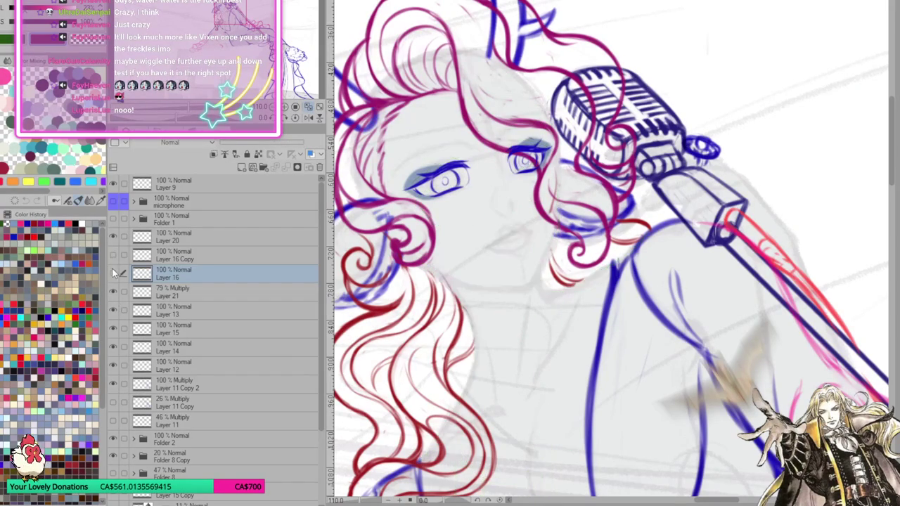
left_click(112, 270)
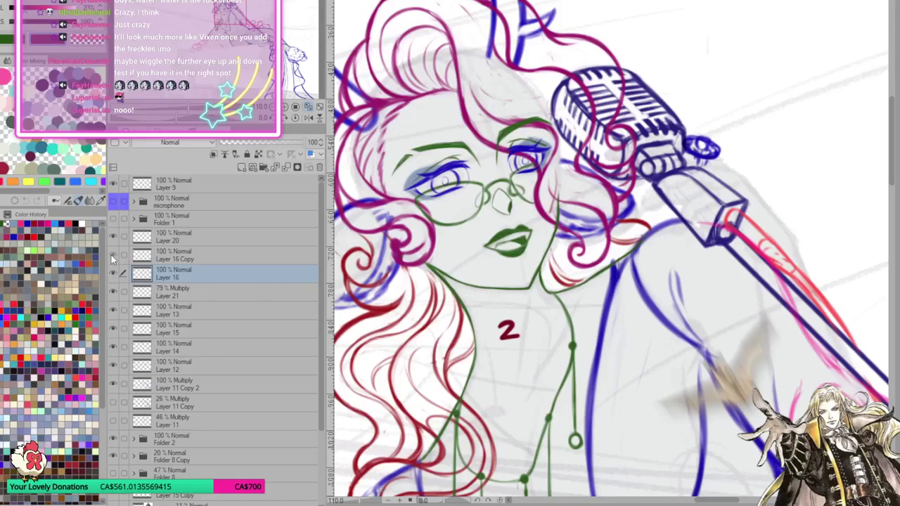
left_click(112, 257)
left_click(112, 258)
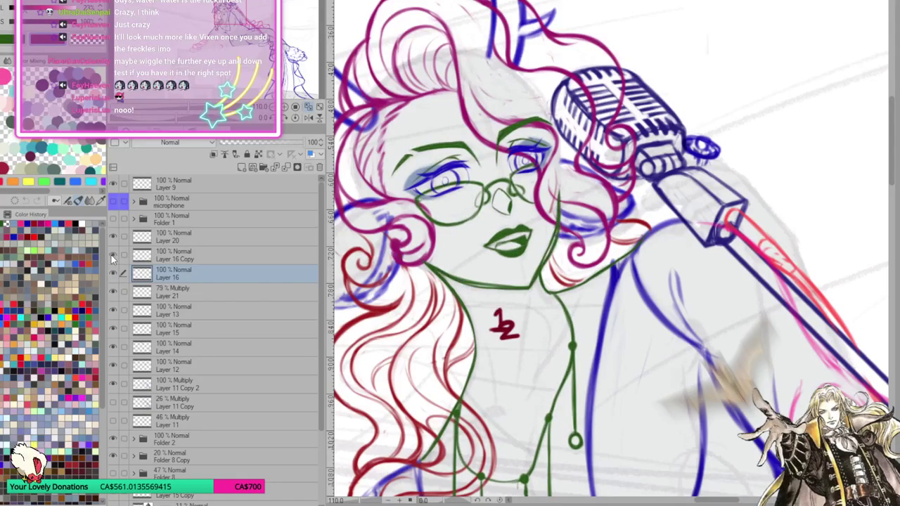
left_click(112, 258)
left_click(113, 276)
left_click(113, 256)
Zoom around the face, then show original Layer 16 and hide the copy
scroll(501, 319, "down", 2)
scroll(500, 320, "down", 3)
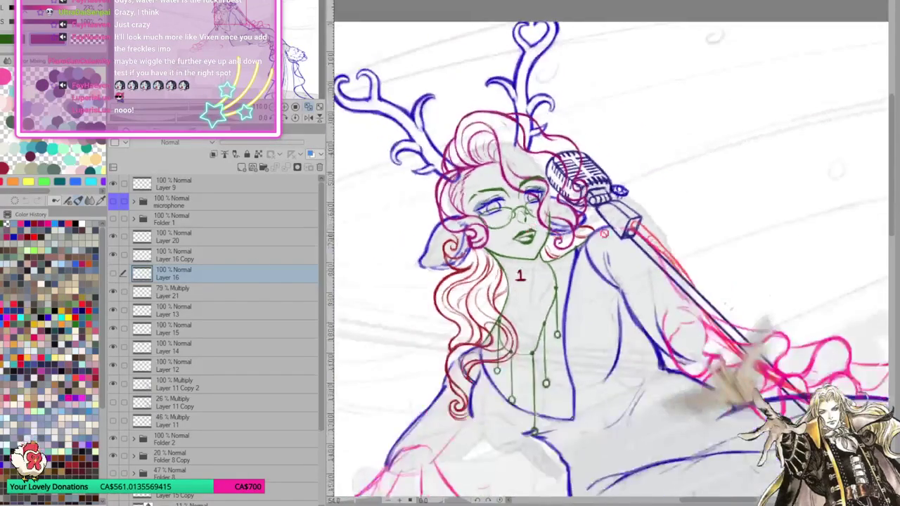
scroll(619, 218, "up", 2)
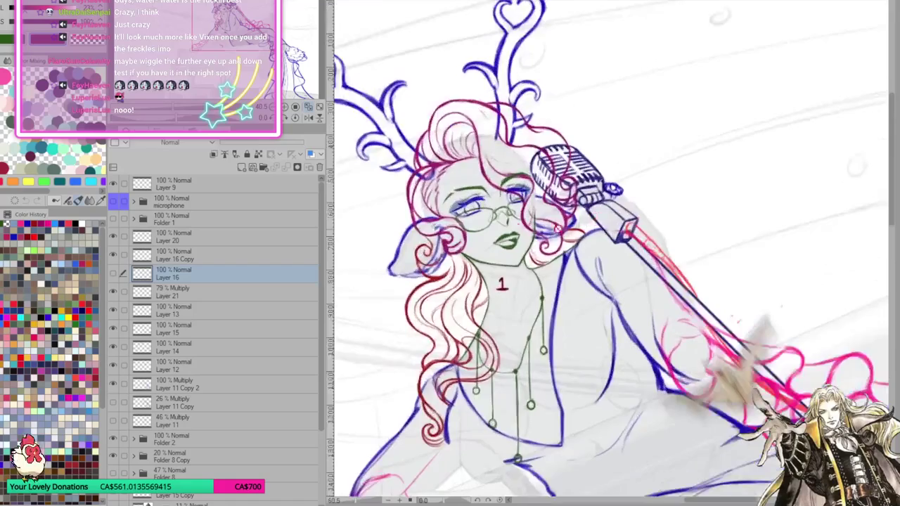
scroll(563, 225, "up", 2)
scroll(503, 233, "up", 2)
scroll(504, 233, "up", 1)
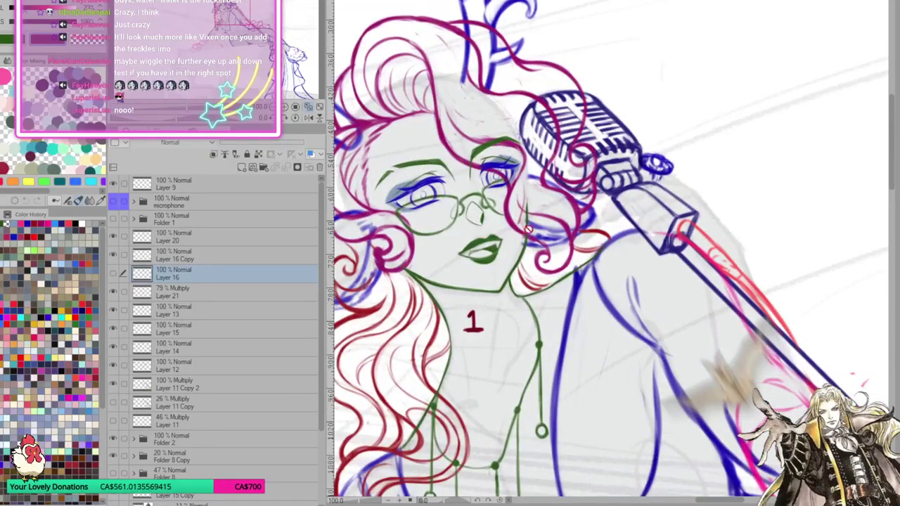
scroll(492, 235, "up", 1)
scroll(483, 238, "up", 1)
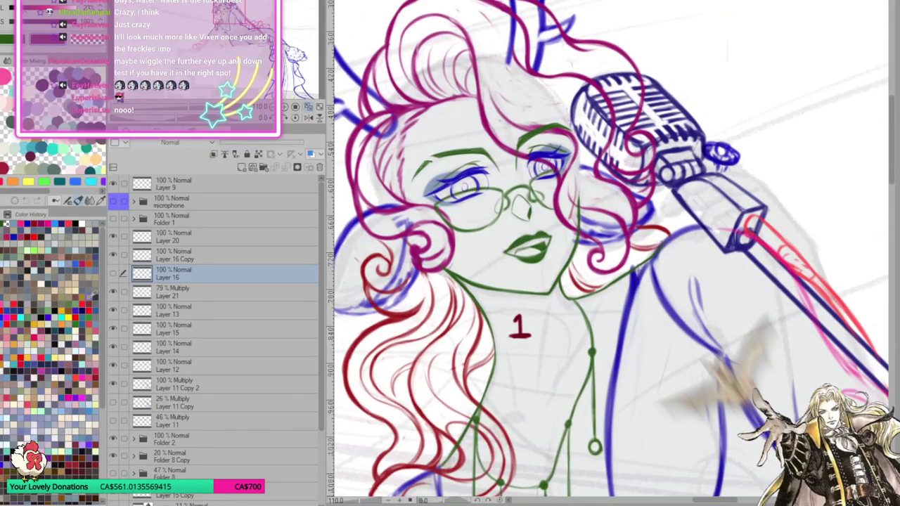
left_click(113, 273)
left_click(112, 254)
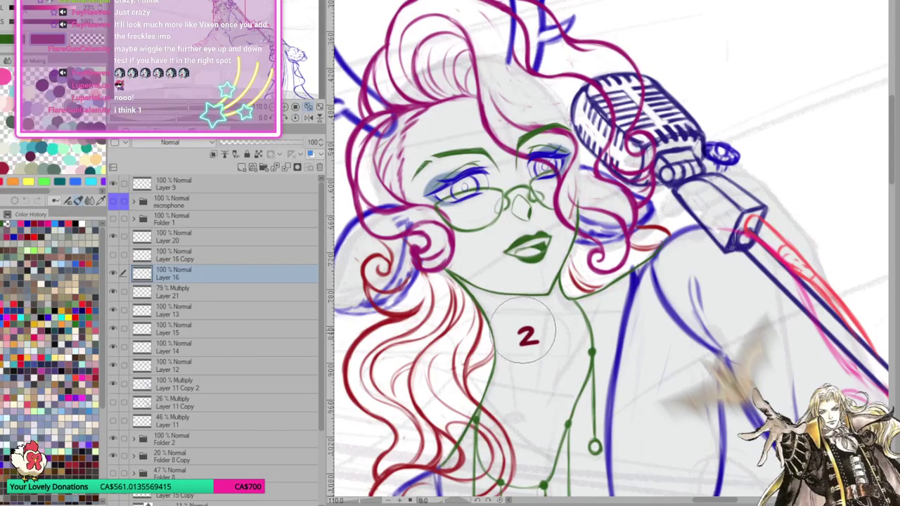
Erase the red 2 and red 1 labels, leaving the copied face shown and the original hidden
key("Delete")
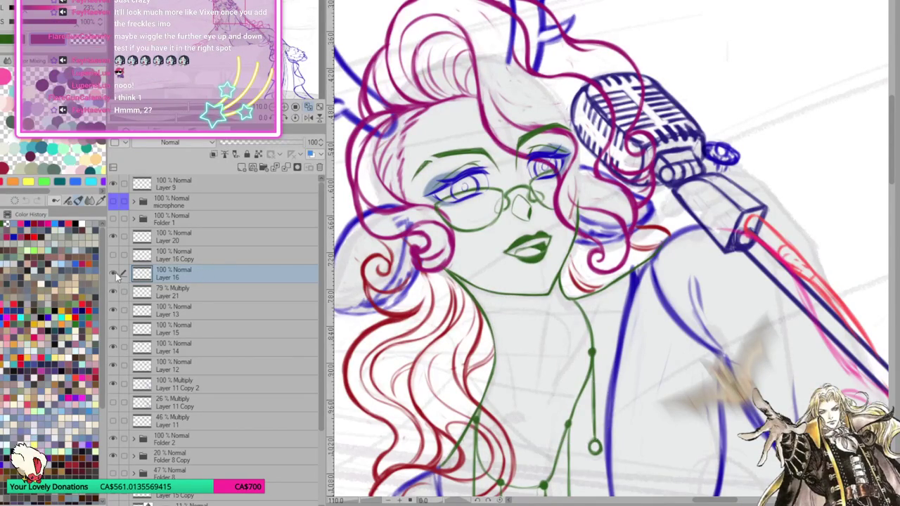
left_click(113, 273)
left_click(113, 254)
left_click(189, 260)
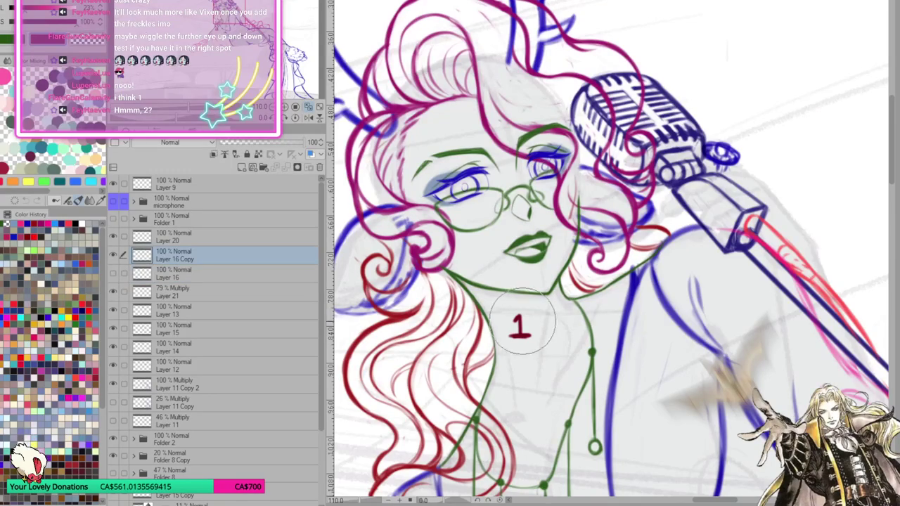
key("Delete")
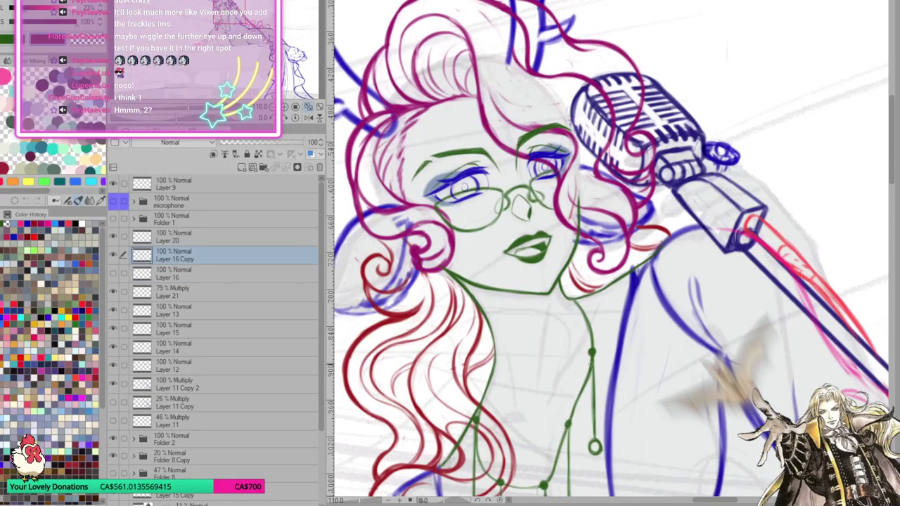
Zoom out and back in on the singer's face
scroll(597, 348, "down", 3)
scroll(597, 348, "down", 1)
scroll(597, 348, "down", 2)
scroll(526, 289, "up", 1)
scroll(526, 289, "up", 1)
scroll(526, 289, "up", 1)
scroll(526, 289, "up", 1)
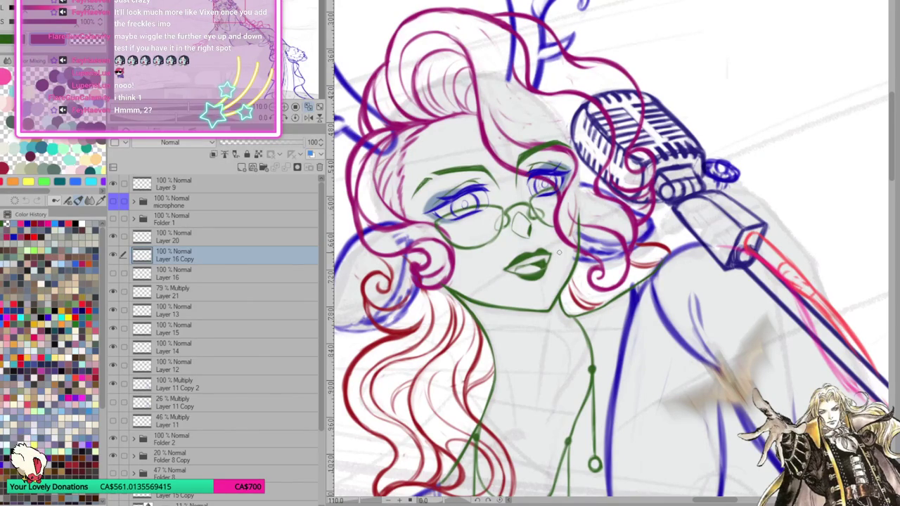
Show Layer 16 and Layer 16 Copy together so the green face lines look darker
scroll(557, 255, "down", 2)
scroll(557, 255, "down", 3)
scroll(557, 254, "down", 1)
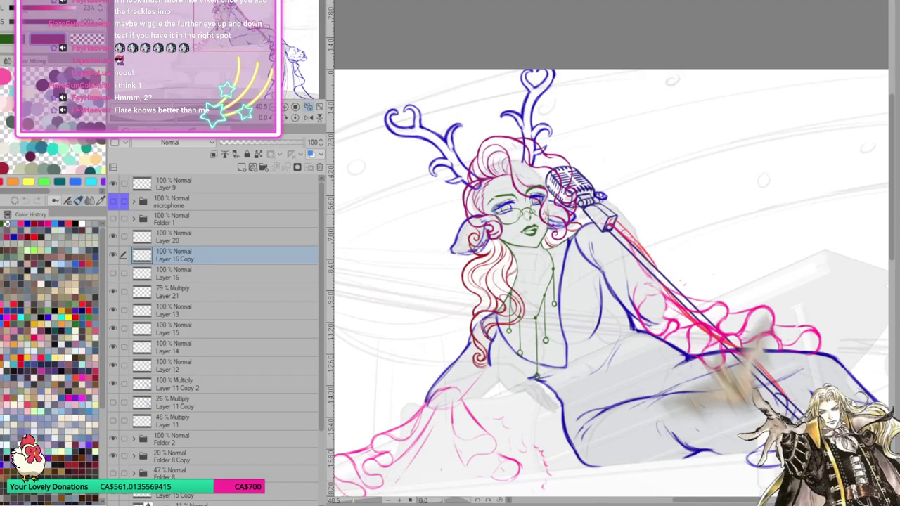
scroll(555, 211, "up", 1)
scroll(555, 211, "up", 1)
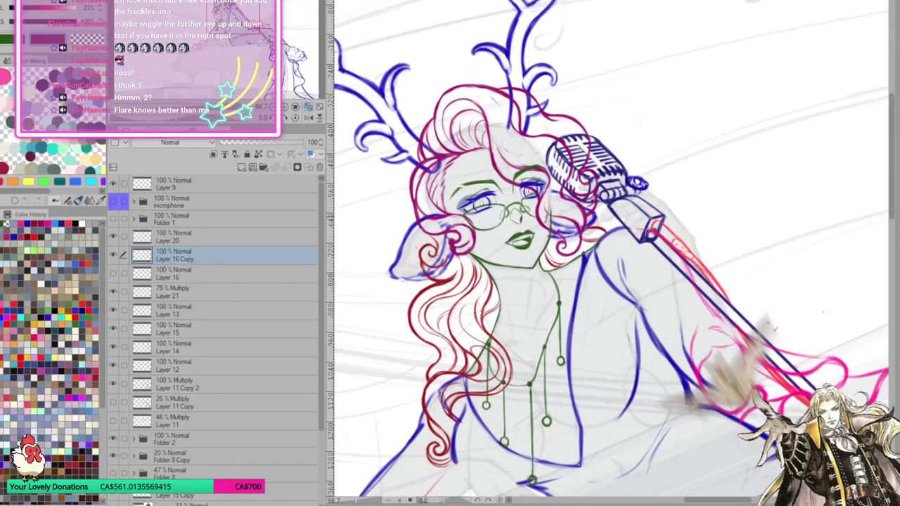
scroll(545, 211, "up", 1)
scroll(544, 211, "up", 1)
left_click(112, 273)
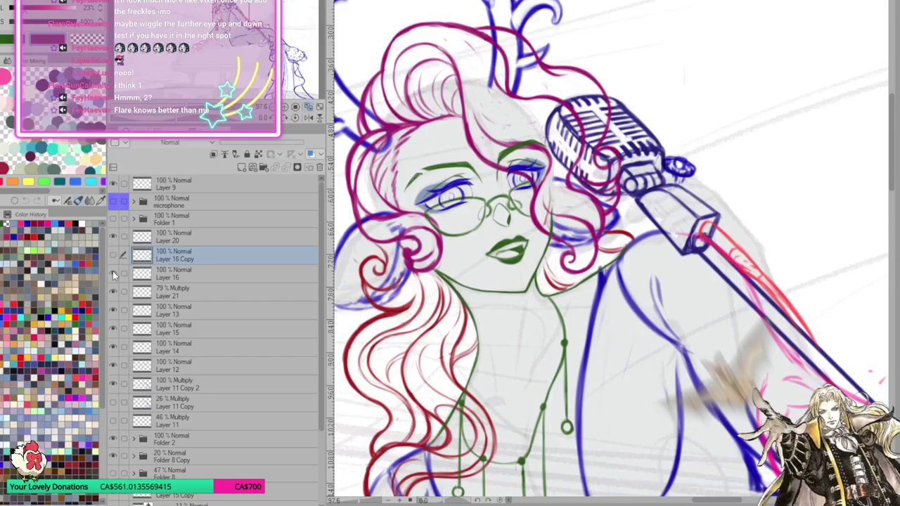
left_click(113, 273)
left_click(115, 255)
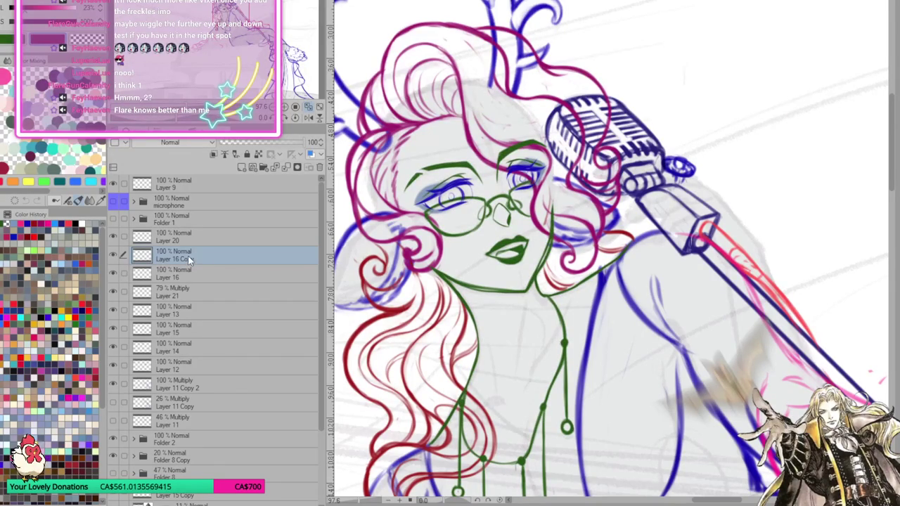
Duplicate Layer 16 Copy as Layer 16 Copy 2 and retrace the jaw and neck in green
key("ctrl+c")
key("ctrl+v")
left_click_drag(447, 140, 532, 237)
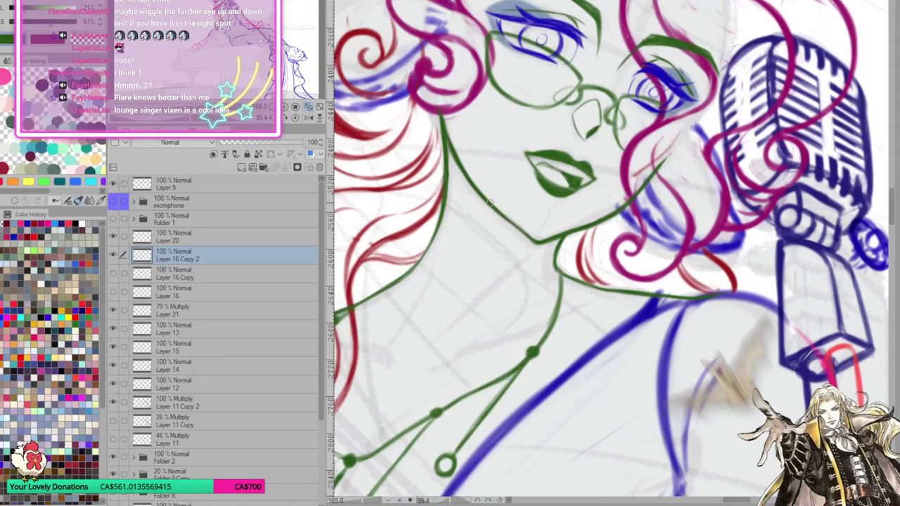
Zoom out to the whole figure and back in to check the retraced jaw
key("minus")
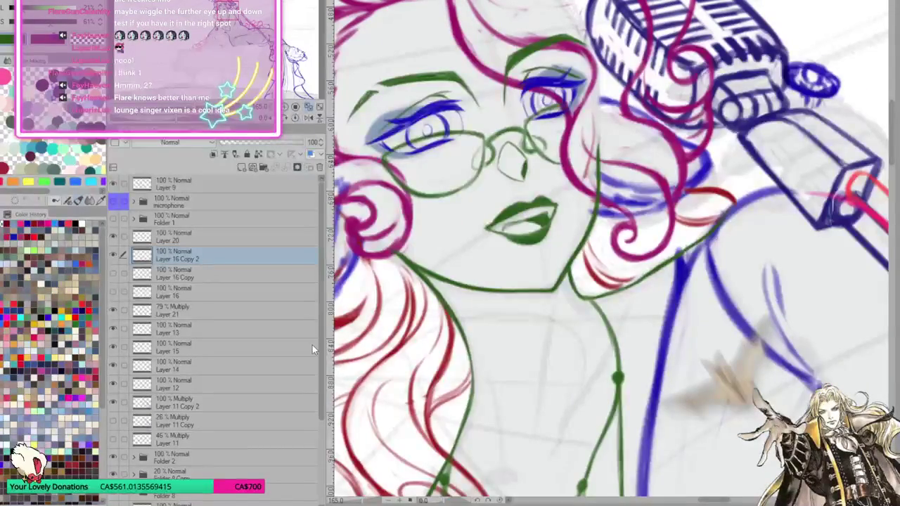
key("minus")
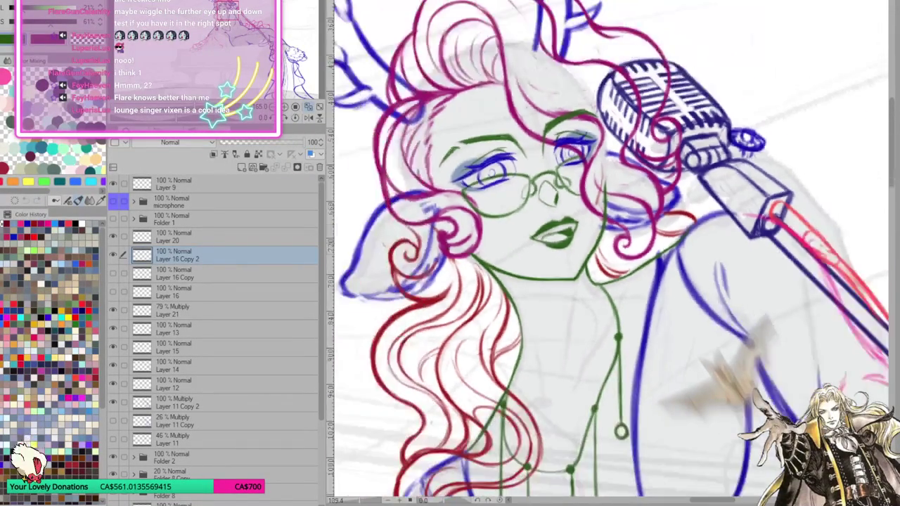
key("minus")
key("minus")
key("minus")
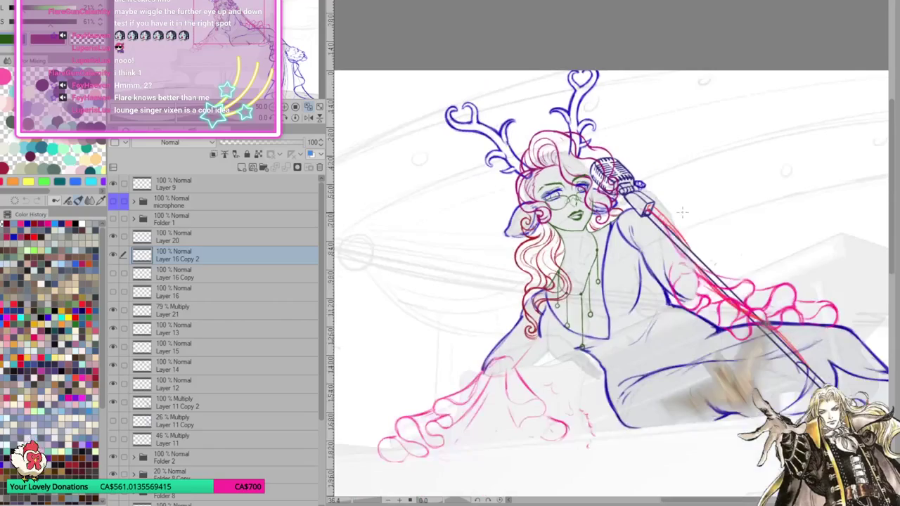
key("plus")
key("plus")
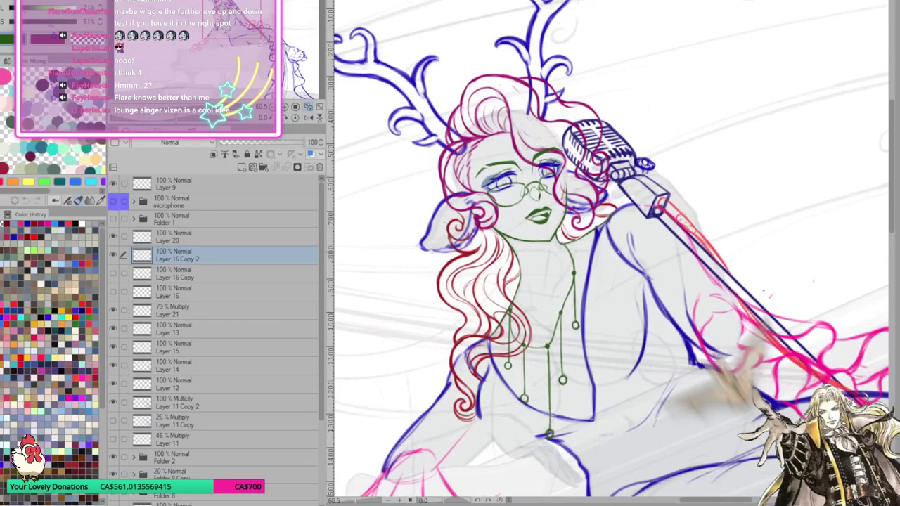
key("plus")
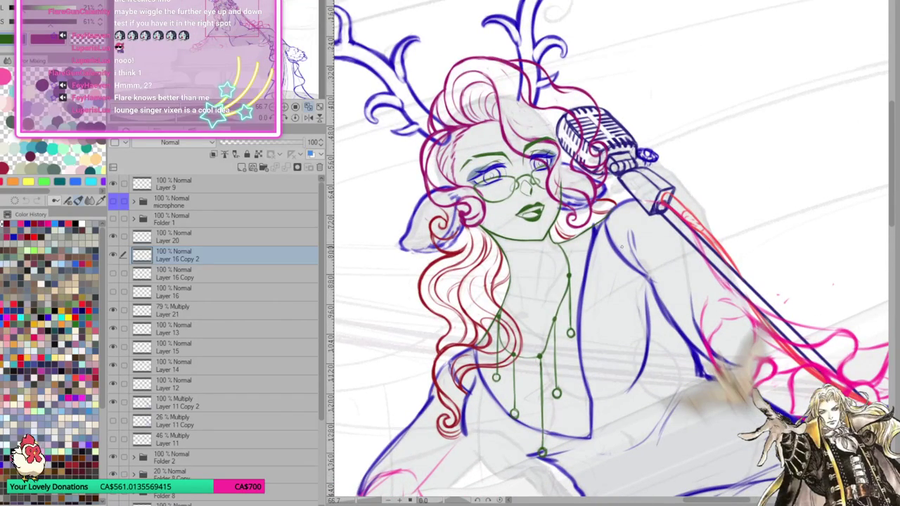
key("plus")
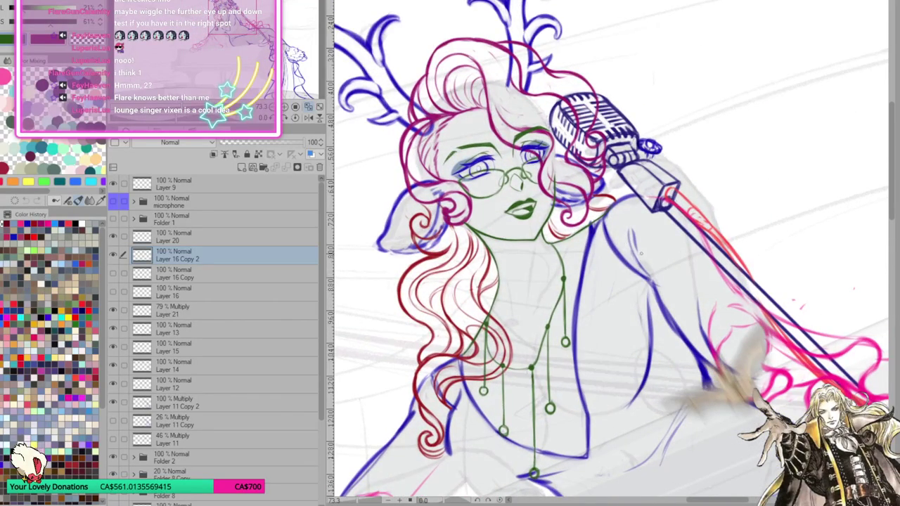